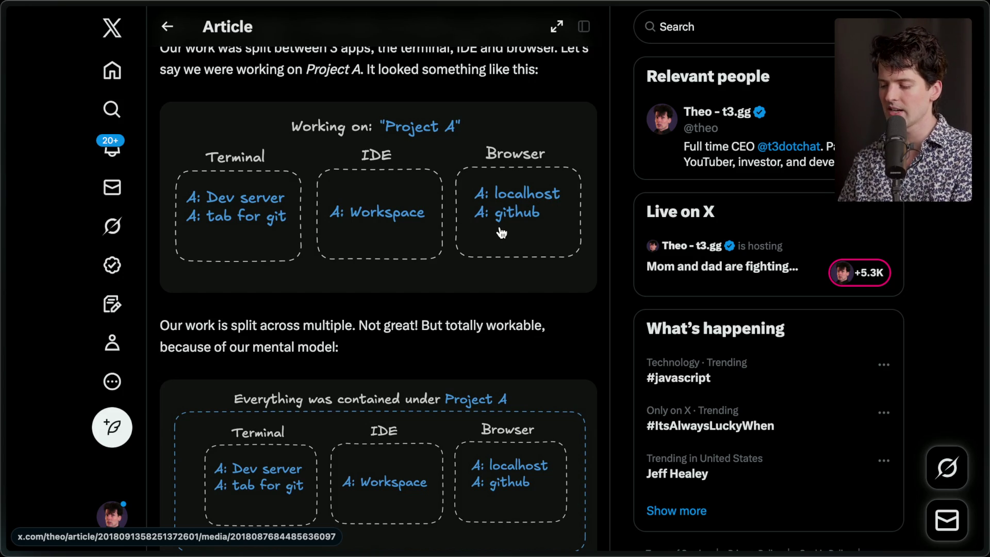
Scroll the article past the Project A diagrams to 'The Problem™' grid of Projects A, B and C
{"action": "scroll", "coordinate": [499, 232], "scroll_direction": "down", "scroll_amount": 3}
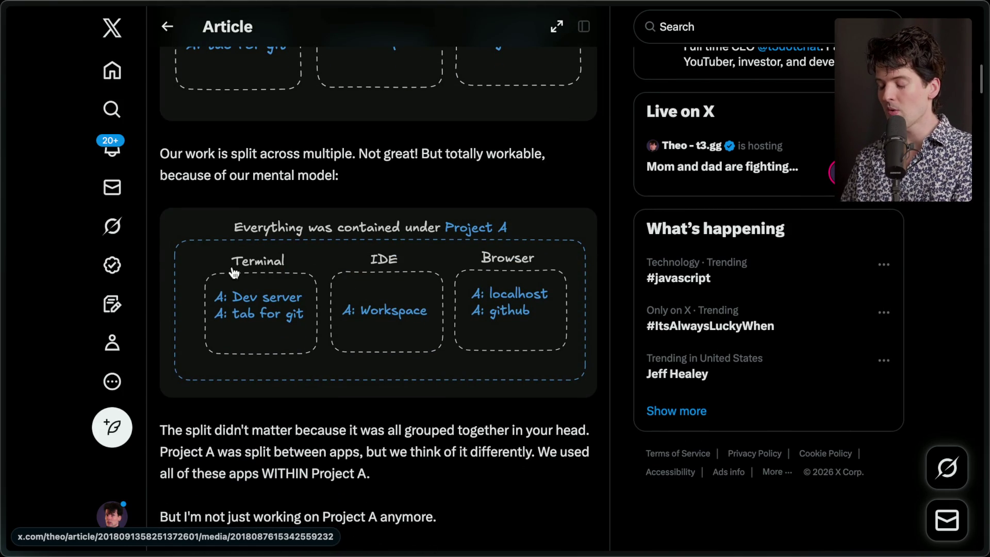
{"action": "scroll", "coordinate": [368, 344], "scroll_direction": "down", "scroll_amount": 9}
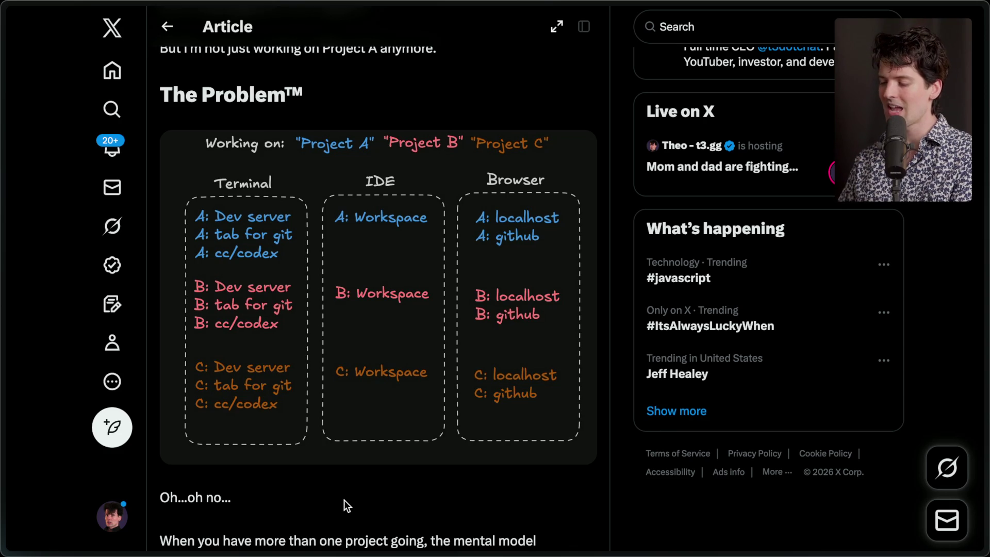
{"action": "scroll", "coordinate": [345, 500], "scroll_direction": "down", "scroll_amount": 10}
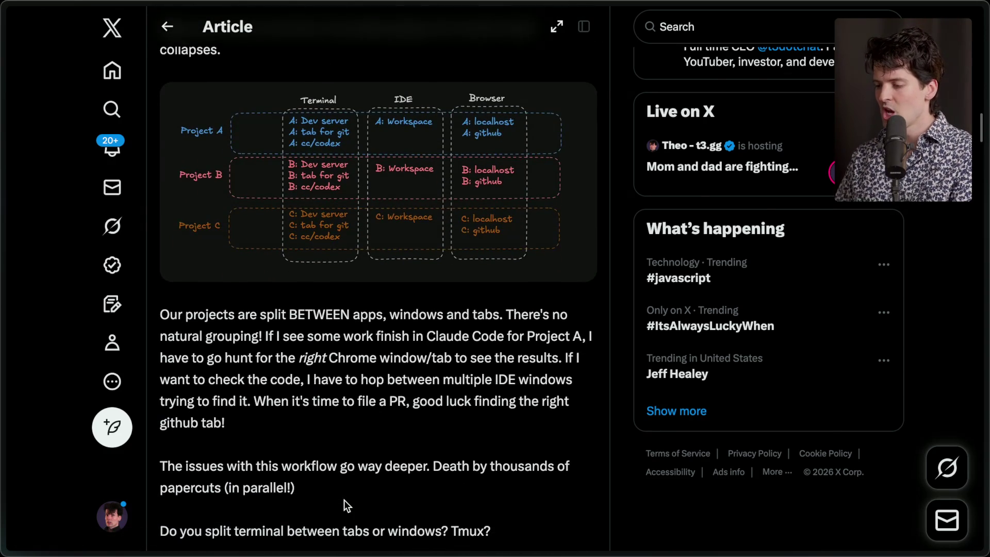
Go back up to the project grid, then open the X post about needing a bigger IDE
{"action": "scroll", "coordinate": [344, 506], "scroll_direction": "up", "scroll_amount": 2}
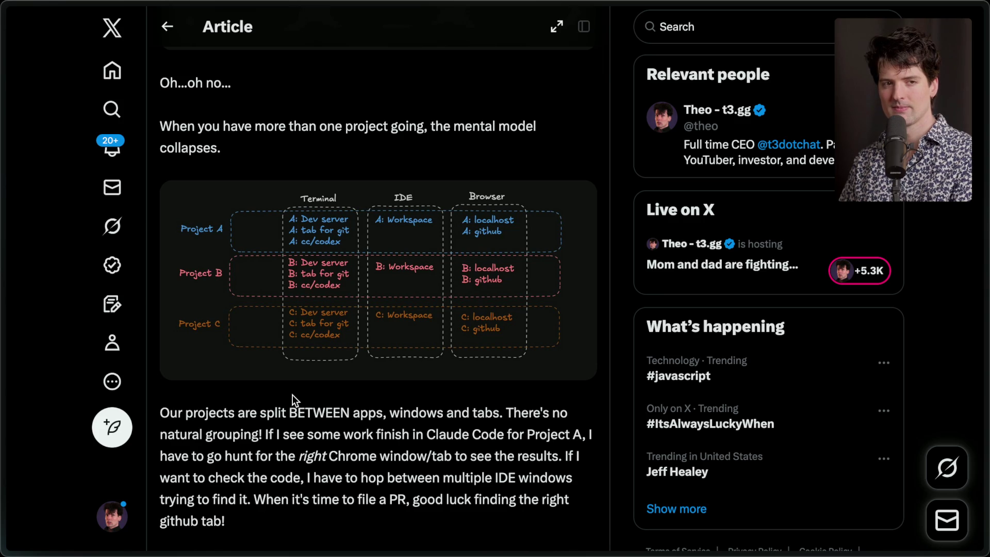
{"action": "mouse_move", "coordinate": [985, 402]}
{"action": "left_click", "coordinate": [866, 384]}
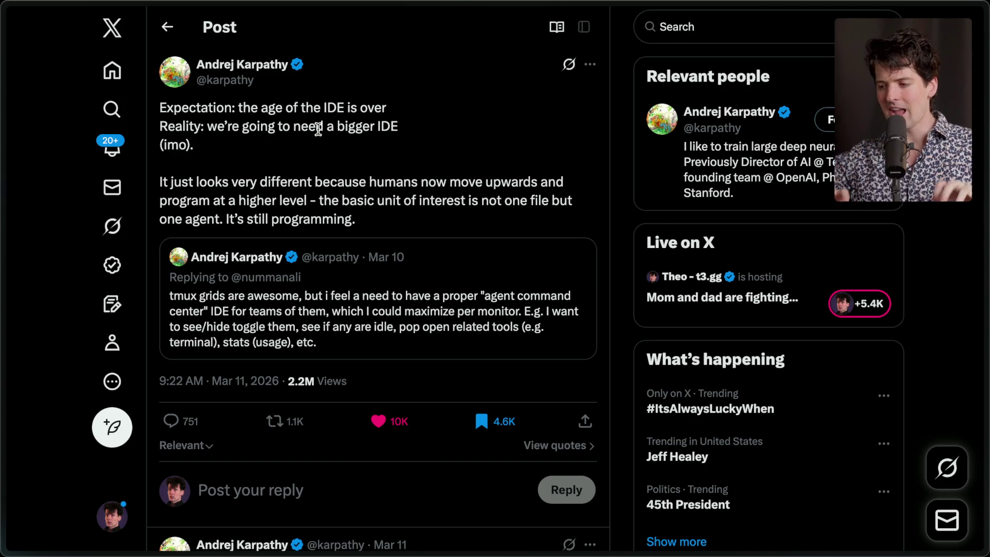
Switch to the 'A bigger IDE' Excalidraw board from the browser tab sidebar
{"action": "mouse_move", "coordinate": [986, 289]}
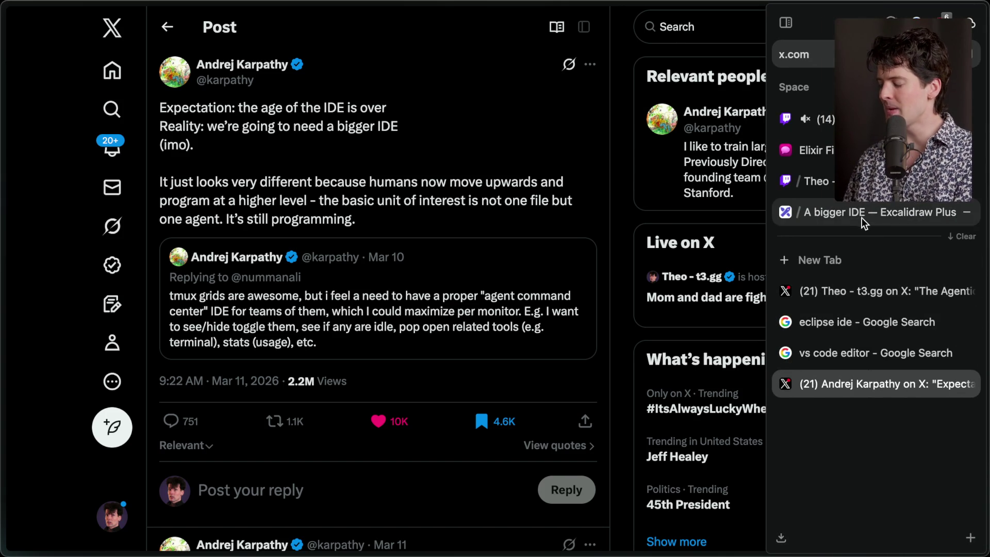
{"action": "left_click", "coordinate": [861, 217]}
{"action": "scroll", "coordinate": [528, 354], "scroll_direction": "down", "scroll_amount": 10}
{"action": "left_click", "coordinate": [534, 336]}
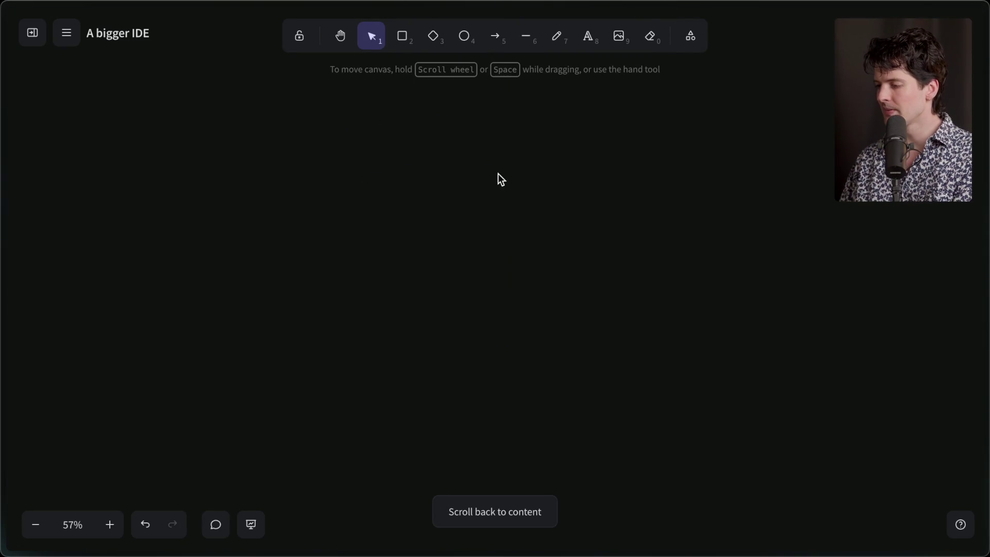
Show Excalidraw's left sidebar and scroll down through the Private scene list
{"action": "left_click", "coordinate": [32, 33]}
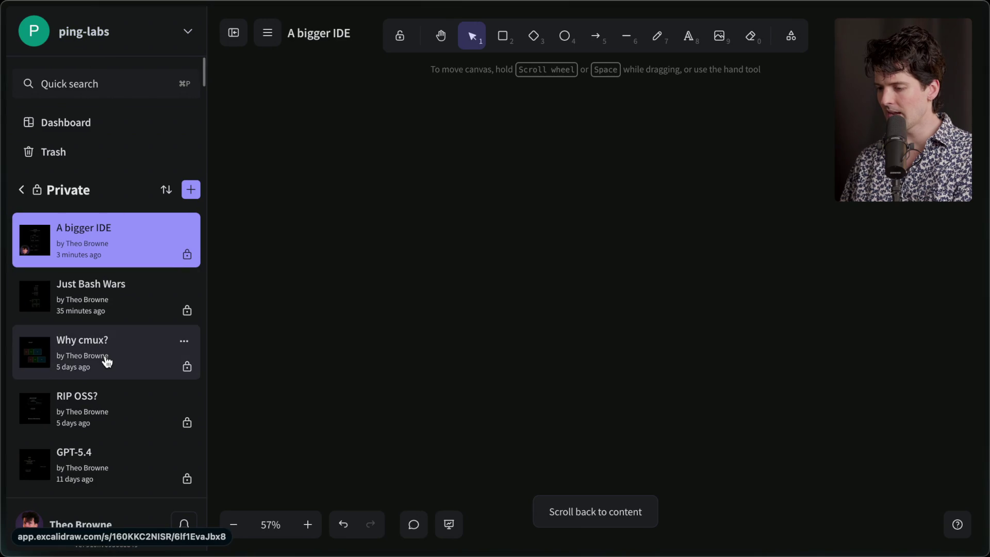
{"action": "scroll", "coordinate": [77, 358], "scroll_direction": "down", "scroll_amount": 7}
{"action": "scroll", "coordinate": [107, 361], "scroll_direction": "down", "scroll_amount": 6}
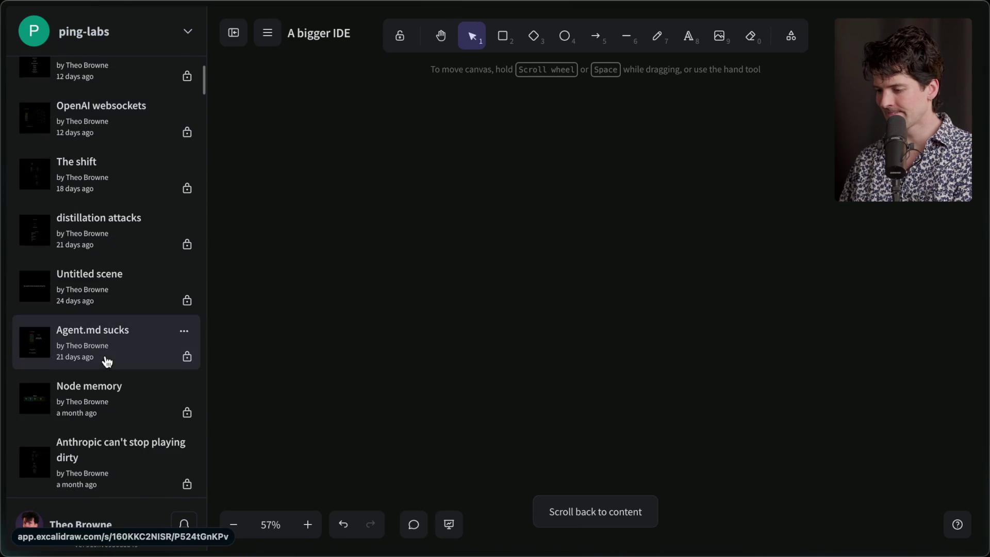
{"action": "scroll", "coordinate": [106, 361], "scroll_direction": "down", "scroll_amount": 5}
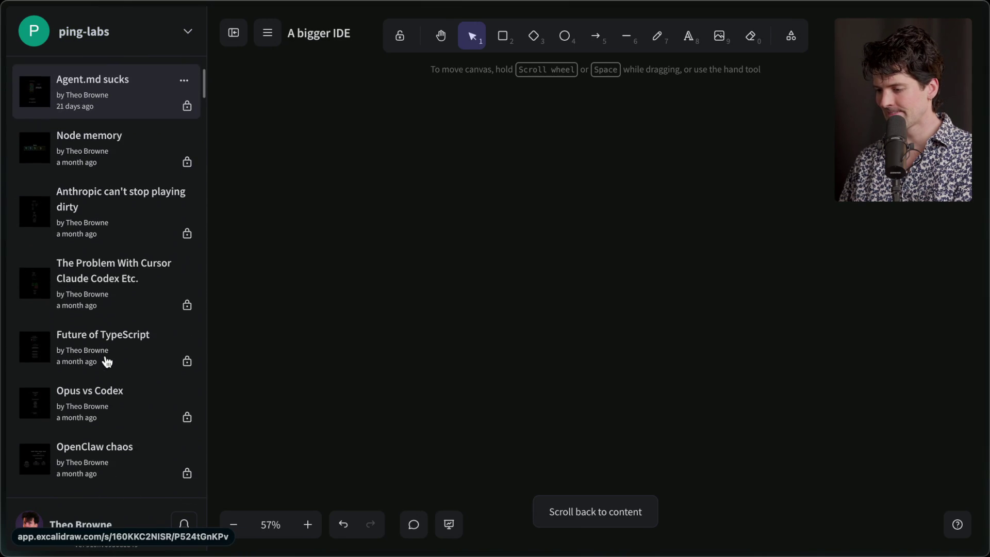
{"action": "scroll", "coordinate": [107, 361], "scroll_direction": "down", "scroll_amount": 10}
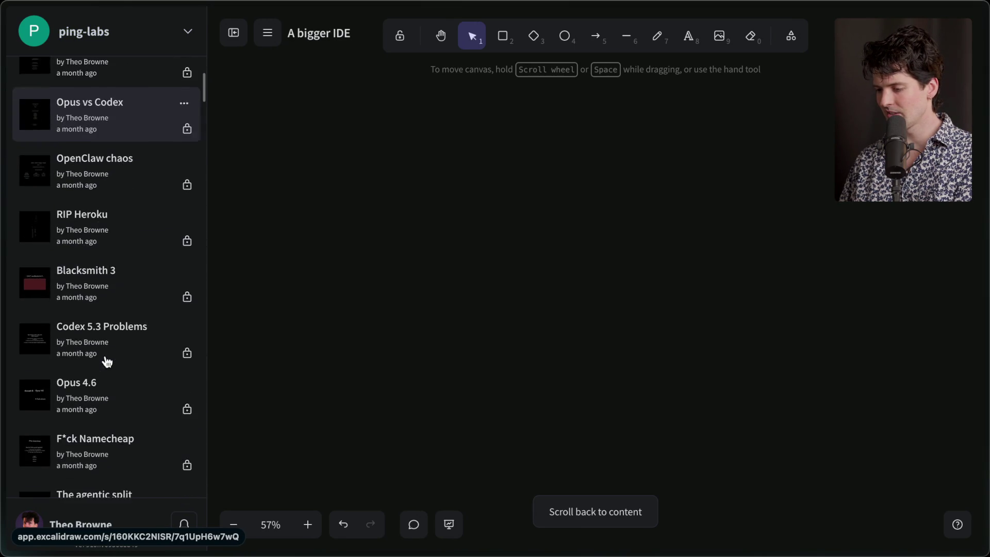
{"action": "scroll", "coordinate": [107, 361], "scroll_direction": "down", "scroll_amount": 7}
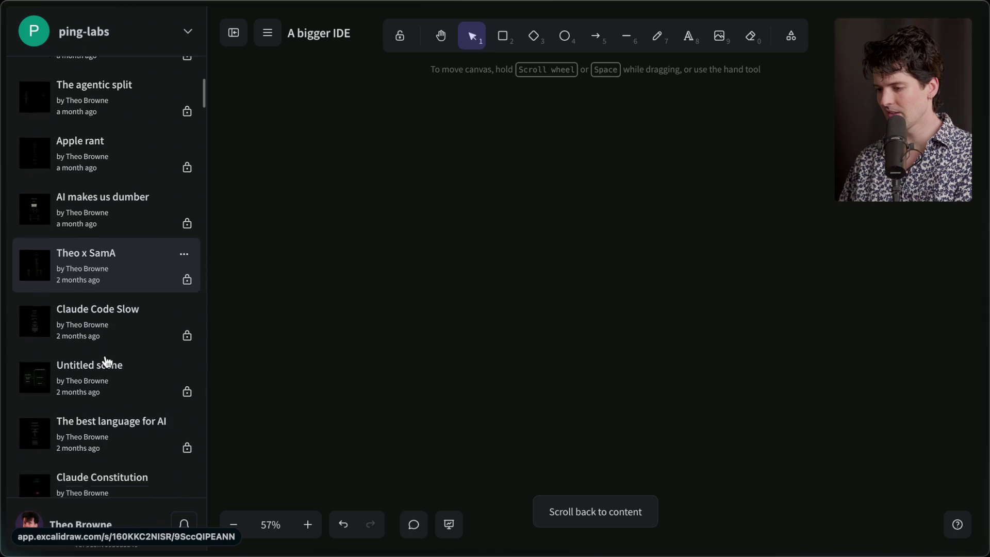
{"action": "scroll", "coordinate": [107, 361], "scroll_direction": "down", "scroll_amount": 8}
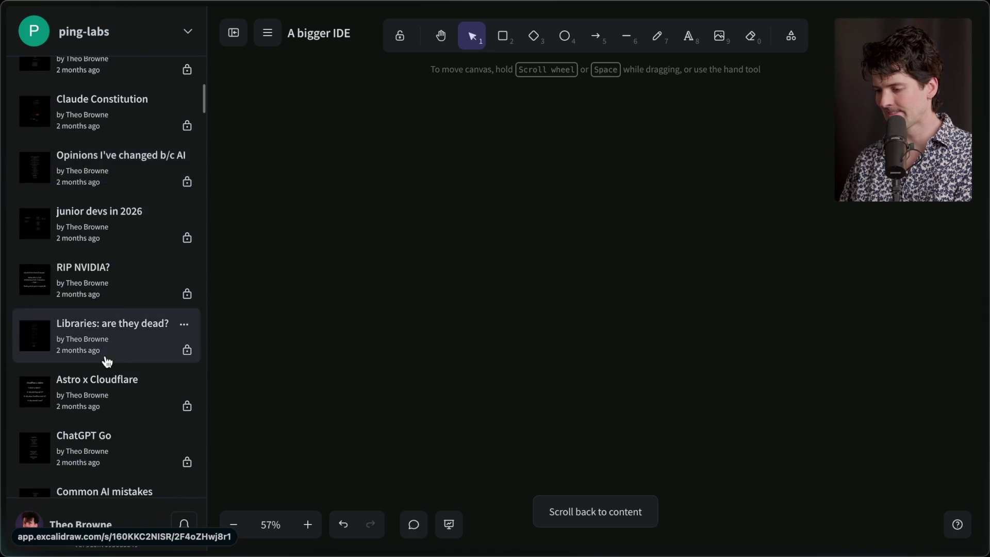
{"action": "scroll", "coordinate": [107, 361], "scroll_direction": "down", "scroll_amount": 5}
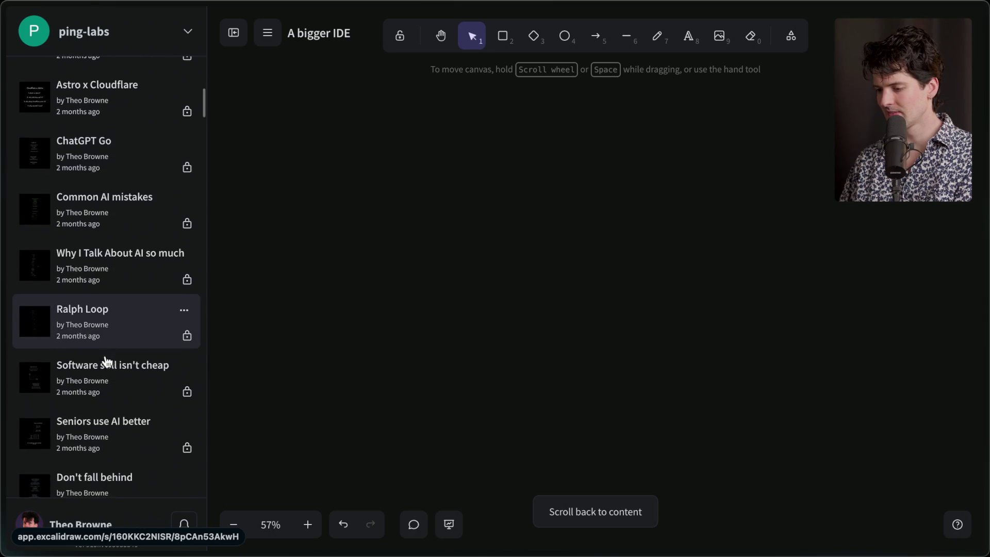
{"action": "scroll", "coordinate": [107, 361], "scroll_direction": "down", "scroll_amount": 5}
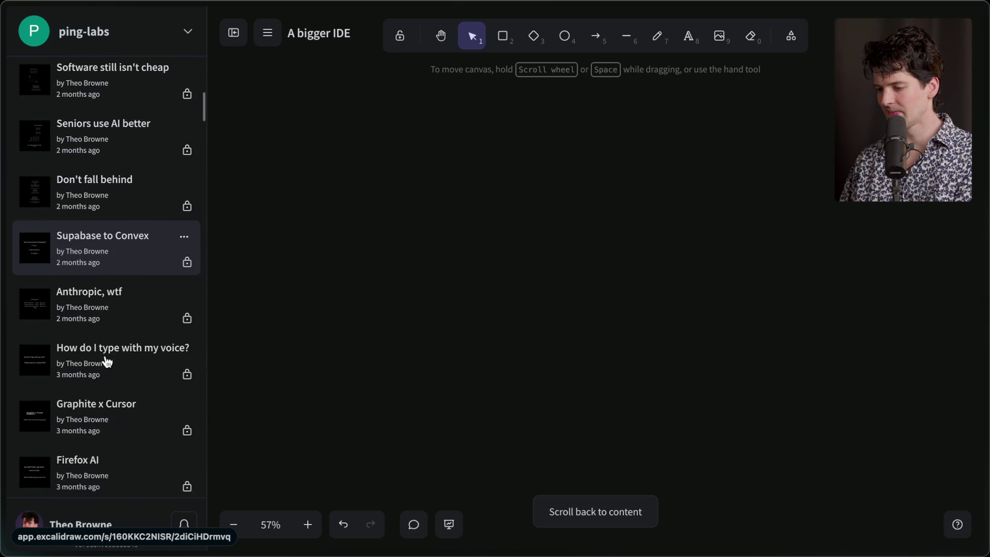
{"action": "scroll", "coordinate": [107, 361], "scroll_direction": "down", "scroll_amount": 4}
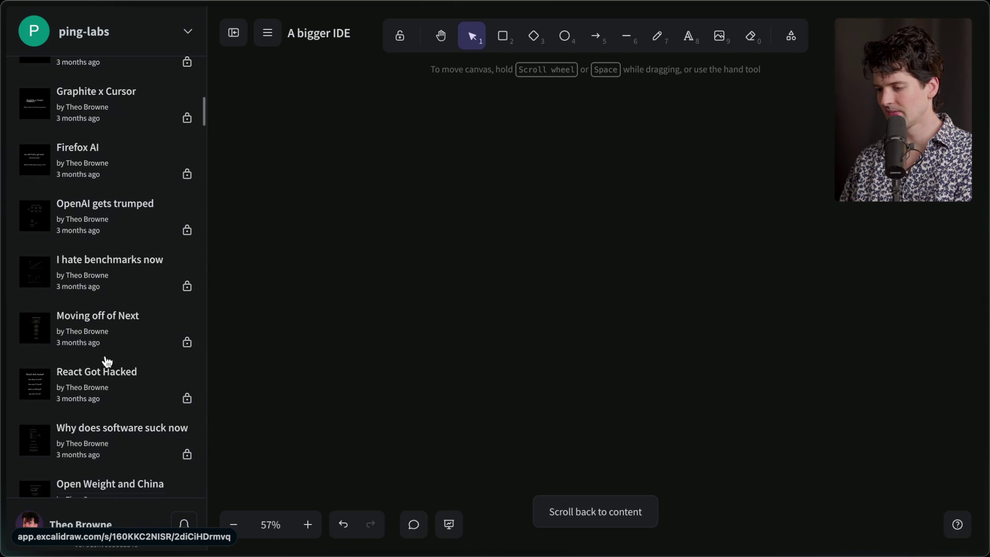
{"action": "scroll", "coordinate": [107, 361], "scroll_direction": "down", "scroll_amount": 5}
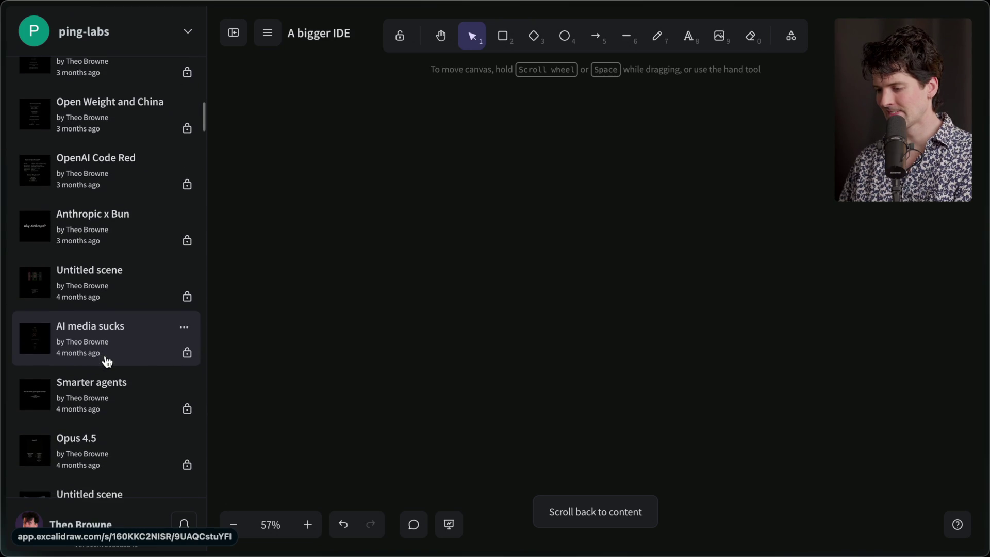
Browse the Untitled scenes from four months ago and two months ago
{"action": "left_click", "coordinate": [112, 284]}
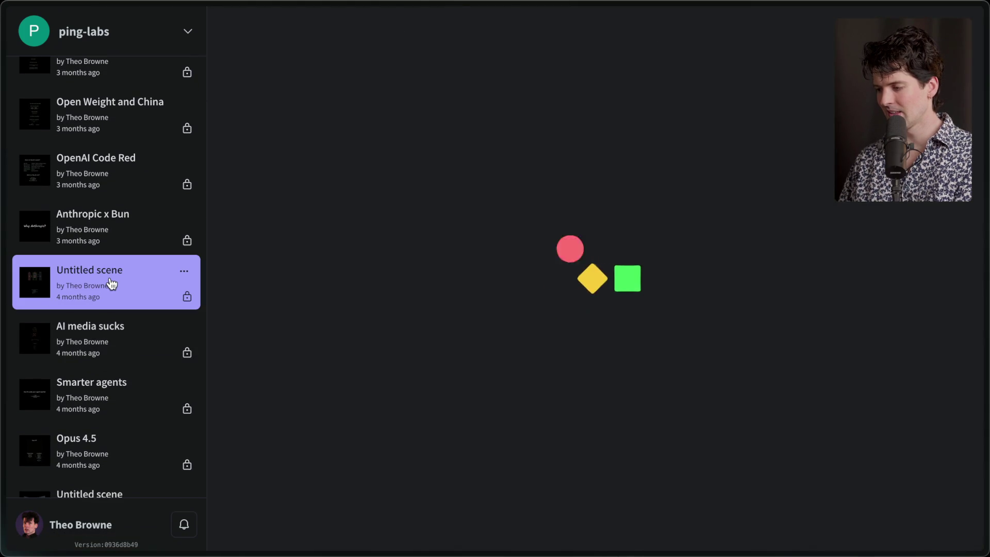
{"action": "scroll", "coordinate": [117, 255], "scroll_direction": "up", "scroll_amount": 7}
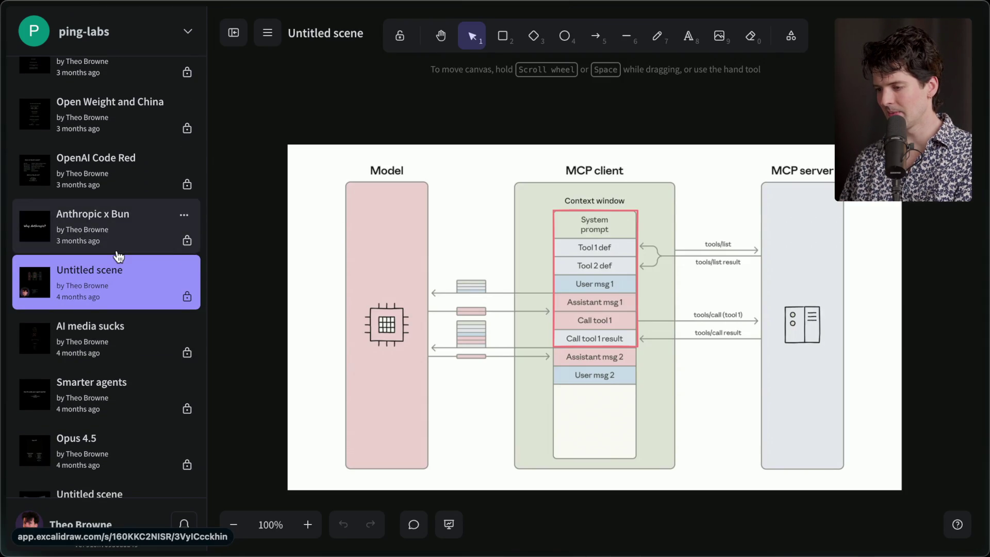
{"action": "scroll", "coordinate": [116, 255], "scroll_direction": "up", "scroll_amount": 9}
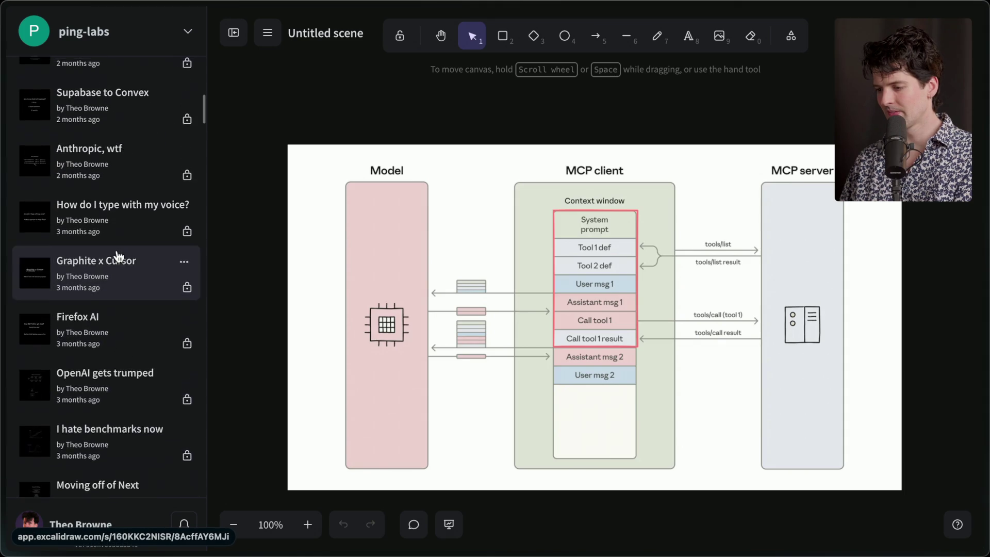
{"action": "scroll", "coordinate": [118, 257], "scroll_direction": "up", "scroll_amount": 5}
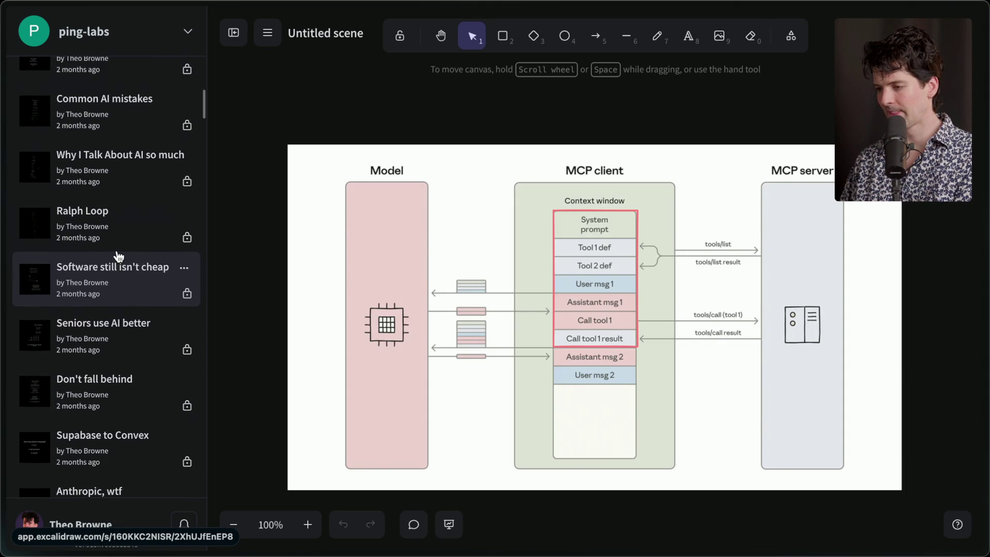
{"action": "scroll", "coordinate": [118, 256], "scroll_direction": "up", "scroll_amount": 5}
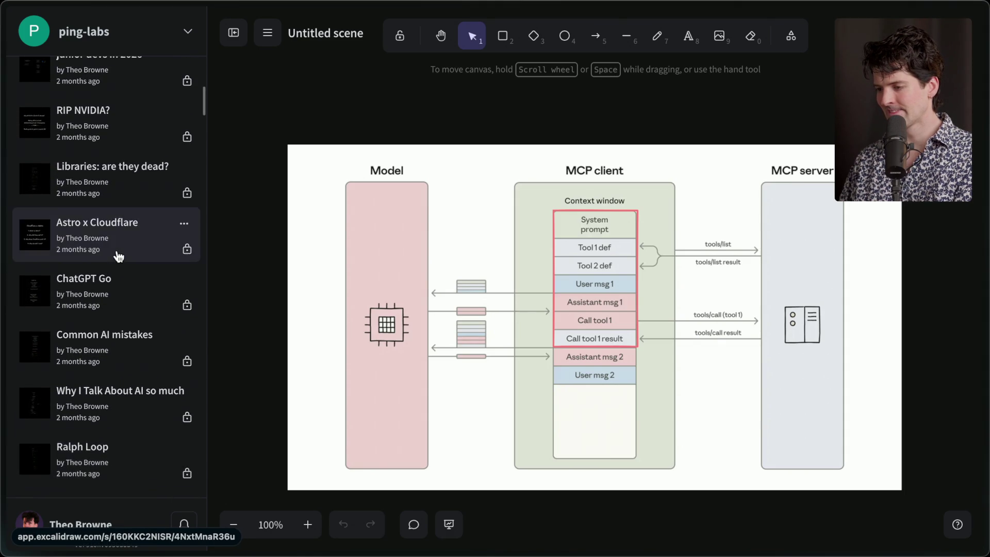
{"action": "scroll", "coordinate": [118, 256], "scroll_direction": "up", "scroll_amount": 5}
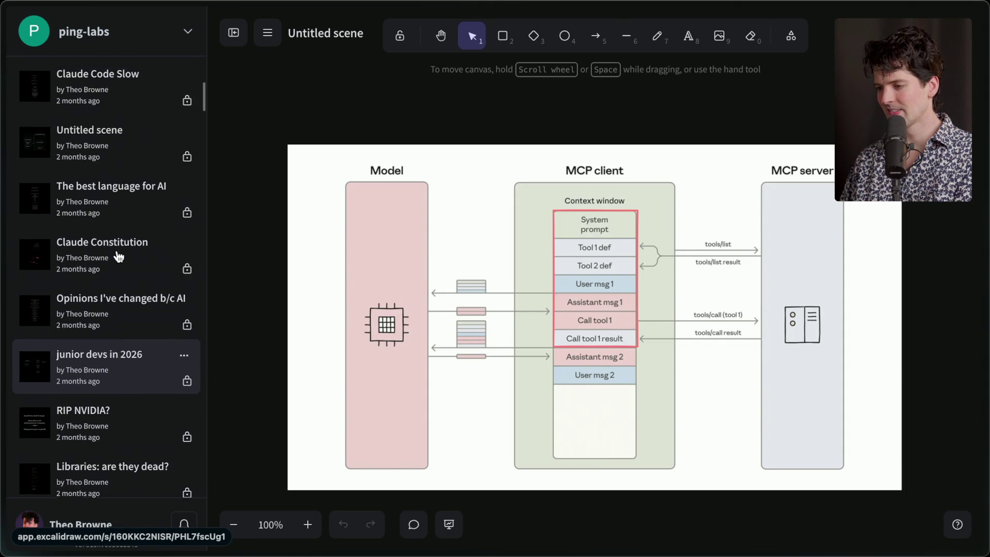
{"action": "left_click", "coordinate": [118, 257]}
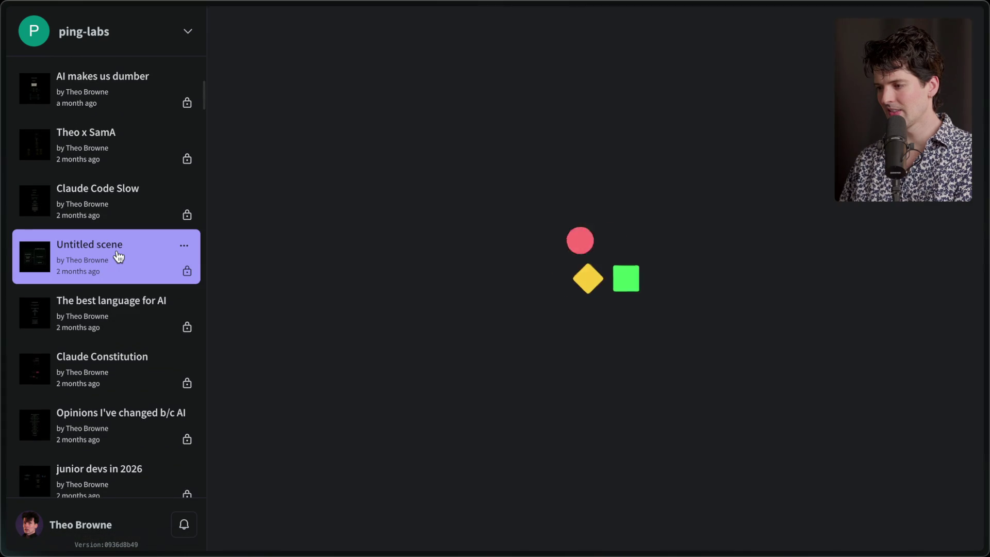
Load 'The agentic split' scene with its Terminal/IDE/Browser grid for Projects A, B and C
{"action": "scroll", "coordinate": [118, 256], "scroll_direction": "up", "scroll_amount": 4}
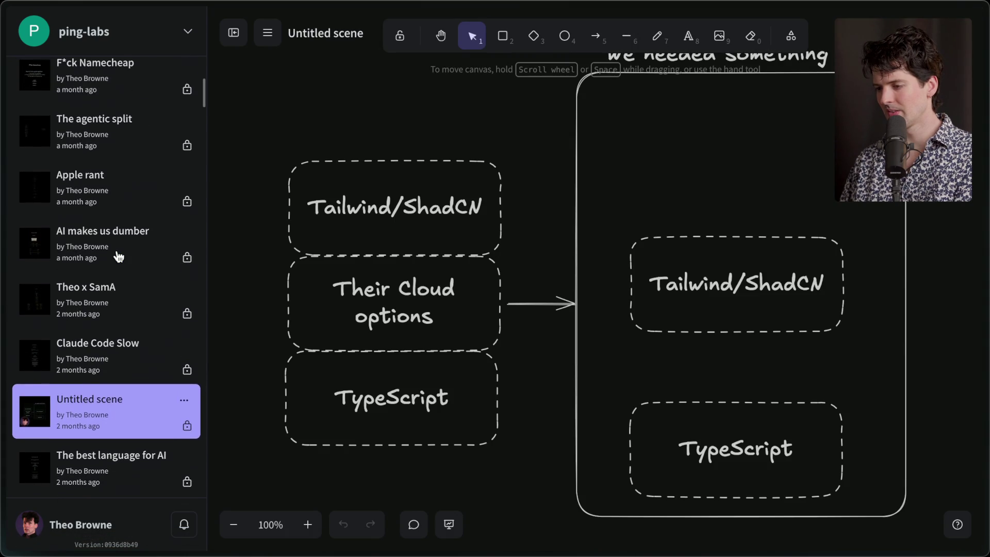
{"action": "scroll", "coordinate": [128, 211], "scroll_direction": "up", "scroll_amount": 2}
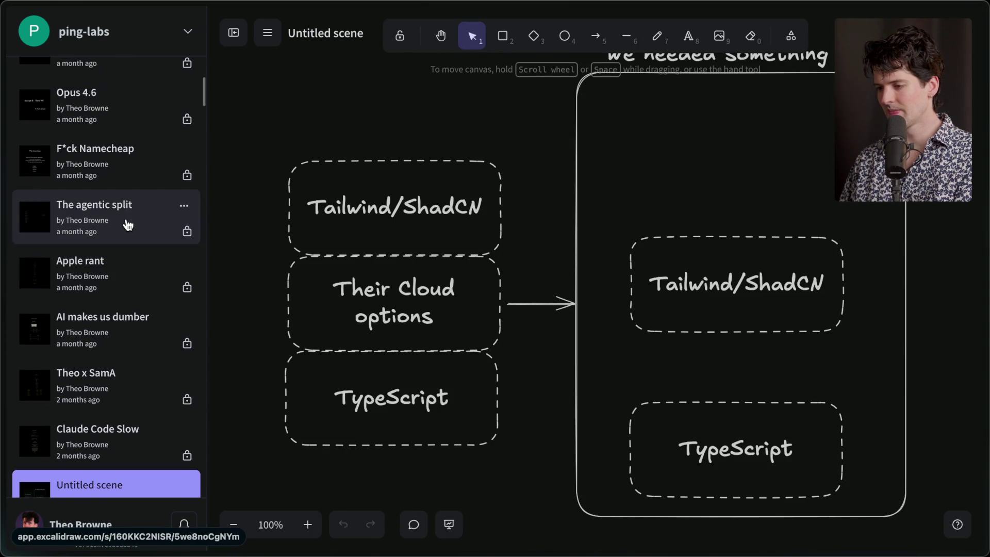
{"action": "left_click", "coordinate": [126, 221]}
{"action": "scroll", "coordinate": [277, 200], "scroll_direction": "down", "scroll_amount": 1}
{"action": "left_click", "coordinate": [230, 36]}
{"action": "scroll", "coordinate": [251, 141], "scroll_direction": "down", "scroll_amount": 2}
{"action": "scroll", "coordinate": [251, 141], "scroll_direction": "left", "scroll_amount": 3}
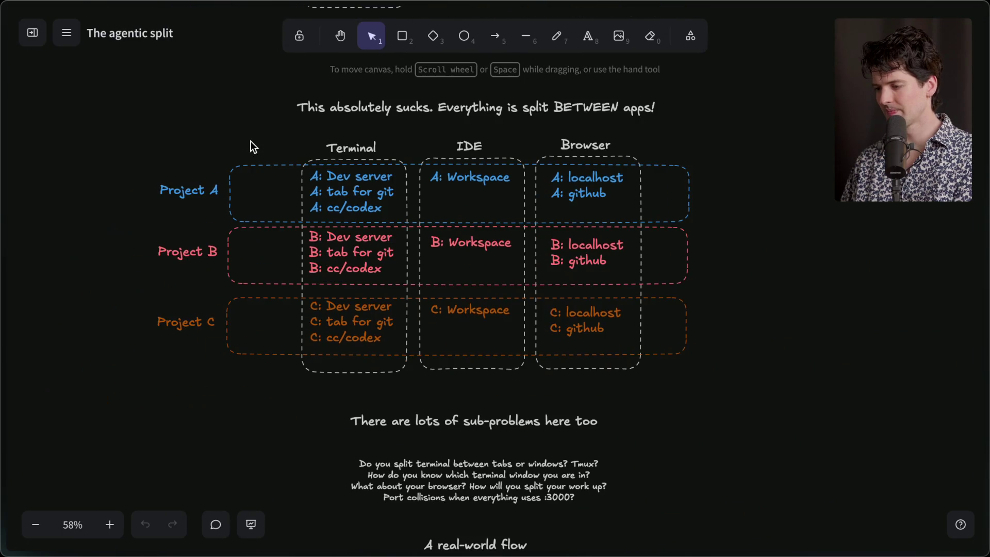
Copy the whole project table with its labels onto the 'A bigger IDE' board
{"action": "mouse_move", "coordinate": [144, 68]}
{"action": "left_mouse_down"}
{"action": "mouse_move", "coordinate": [783, 411]}
{"action": "mouse_move", "coordinate": [786, 403]}
{"action": "left_mouse_up"}
{"action": "scroll", "coordinate": [787, 403], "scroll_direction": "left", "scroll_amount": 5}
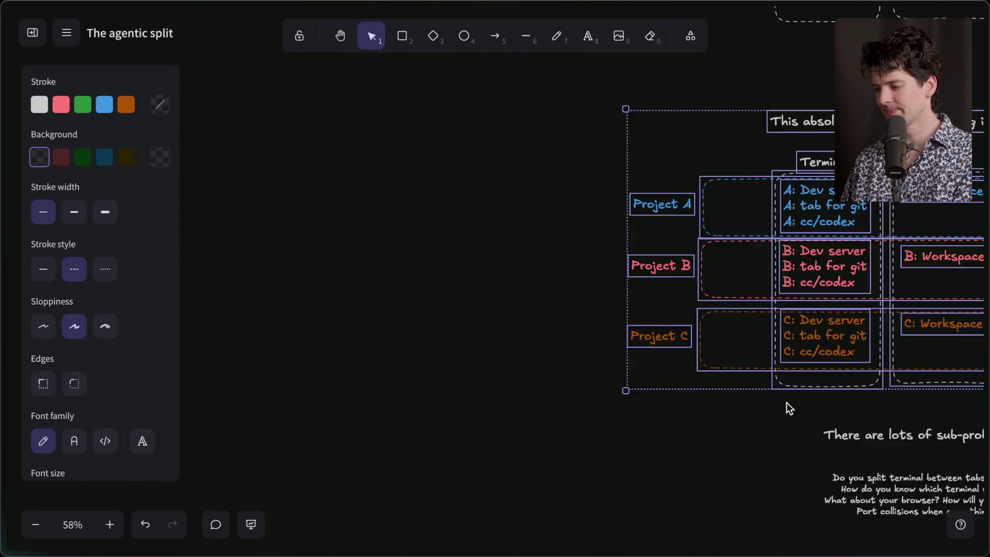
{"action": "scroll", "coordinate": [314, 158], "scroll_direction": "down", "scroll_amount": 5}
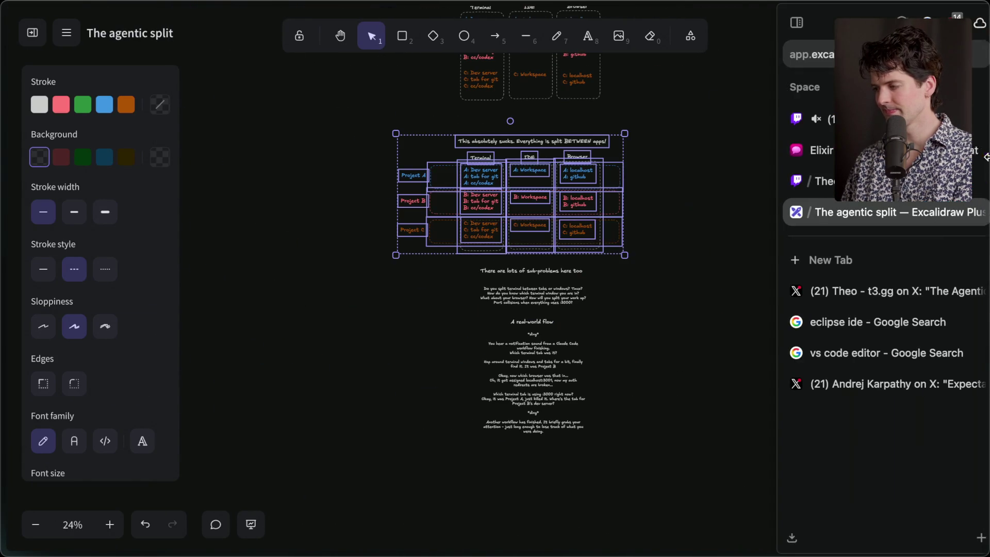
{"action": "left_click", "coordinate": [846, 210]}
{"action": "mouse_move", "coordinate": [983, 95]}
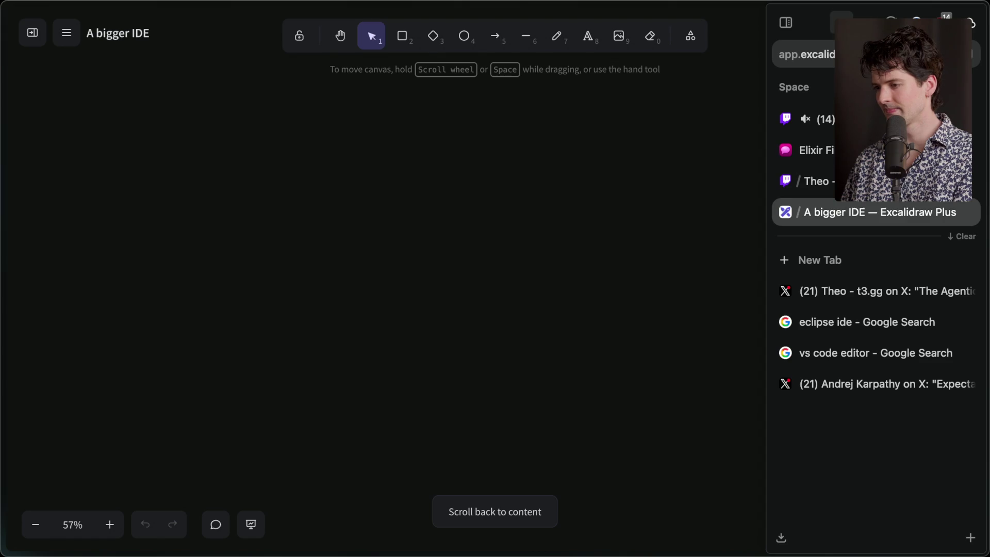
{"action": "scroll", "coordinate": [555, 276], "scroll_direction": "down", "scroll_amount": 10}
{"action": "left_click", "coordinate": [554, 335]}
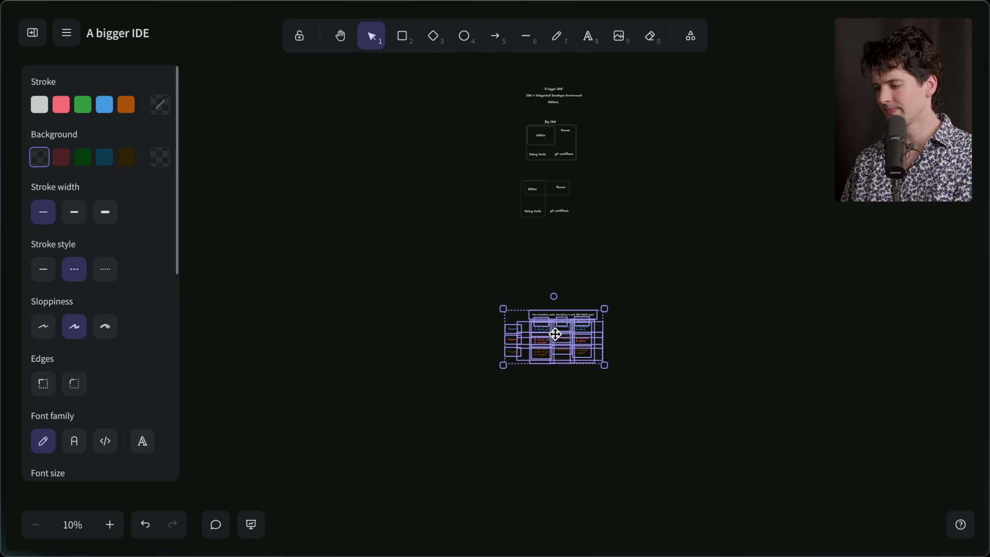
{"action": "scroll", "coordinate": [555, 335], "scroll_direction": "up", "scroll_amount": 10}
{"action": "left_click", "coordinate": [531, 518]}
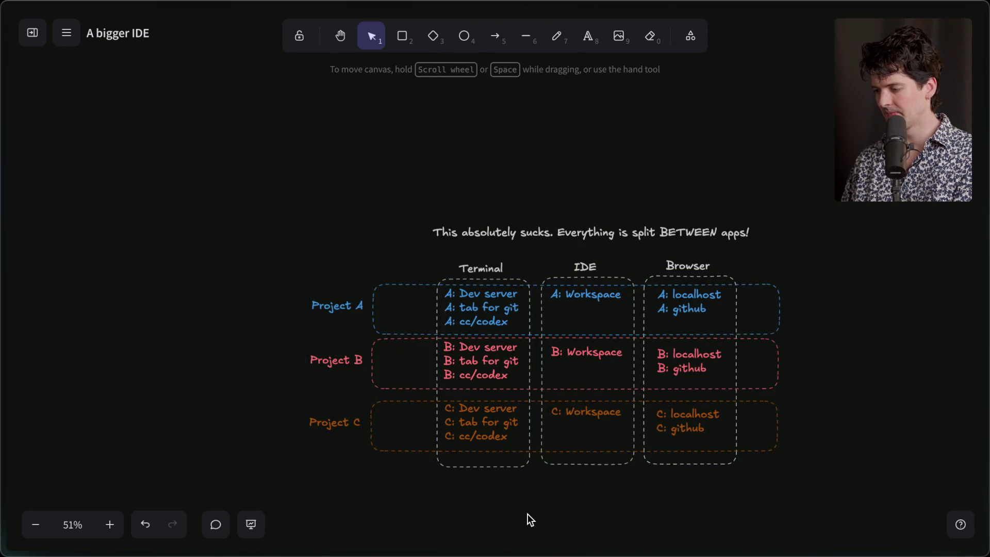
{"action": "scroll", "coordinate": [527, 516], "scroll_direction": "down", "scroll_amount": 1}
{"action": "scroll", "coordinate": [527, 516], "scroll_direction": "right", "scroll_amount": 1}
{"action": "scroll", "coordinate": [413, 380], "scroll_direction": "up", "scroll_amount": 5}
Select Project A's terminal, Workspace and browser entries and paste a copy below the table
{"action": "left_click", "coordinate": [329, 168]}
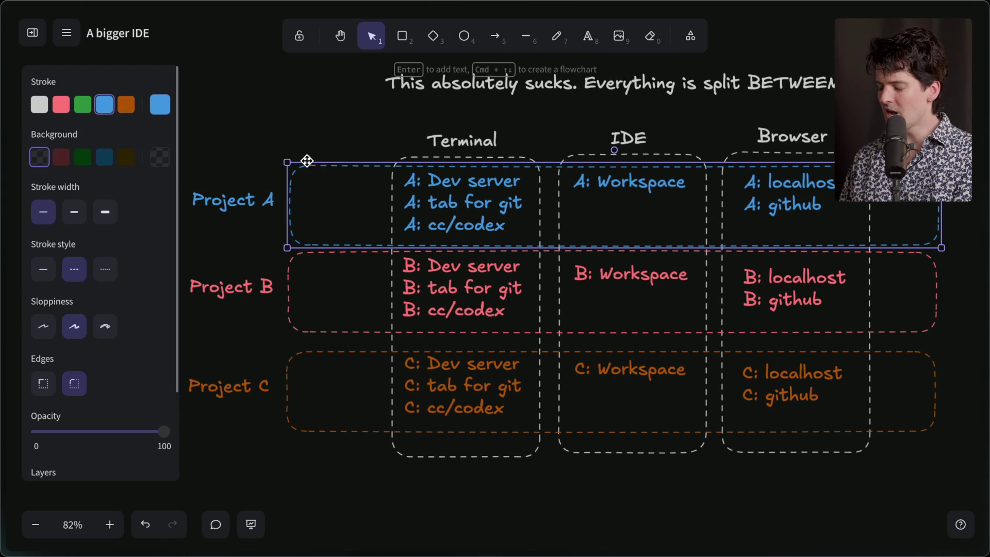
{"action": "scroll", "coordinate": [300, 140], "scroll_direction": "right", "scroll_amount": 1}
{"action": "scroll", "coordinate": [300, 139], "scroll_direction": "up", "scroll_amount": 1}
{"action": "left_click", "coordinate": [298, 140]}
{"action": "left_click", "coordinate": [461, 187]}
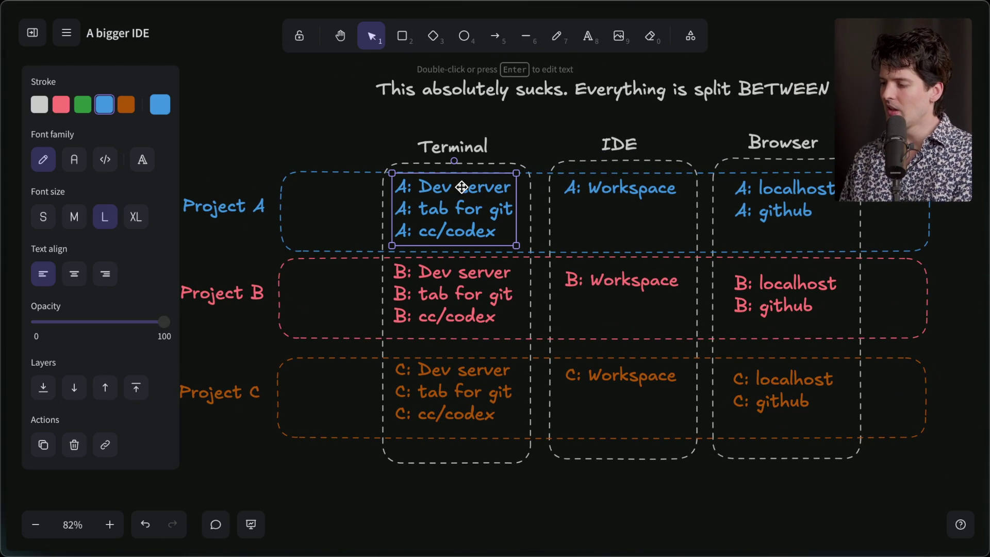
{"action": "left_click", "coordinate": [603, 181], "text": "shift"}
{"action": "left_click", "coordinate": [750, 194], "text": "shift"}
{"action": "scroll", "coordinate": [540, 464], "scroll_direction": "down", "scroll_amount": 5}
{"action": "key", "text": "ctrl+v"}
{"action": "scroll", "coordinate": [540, 464], "scroll_direction": "down", "scroll_amount": 1}
{"action": "left_click", "coordinate": [558, 295]}
{"action": "scroll", "coordinate": [558, 293], "scroll_direction": "up", "scroll_amount": 6}
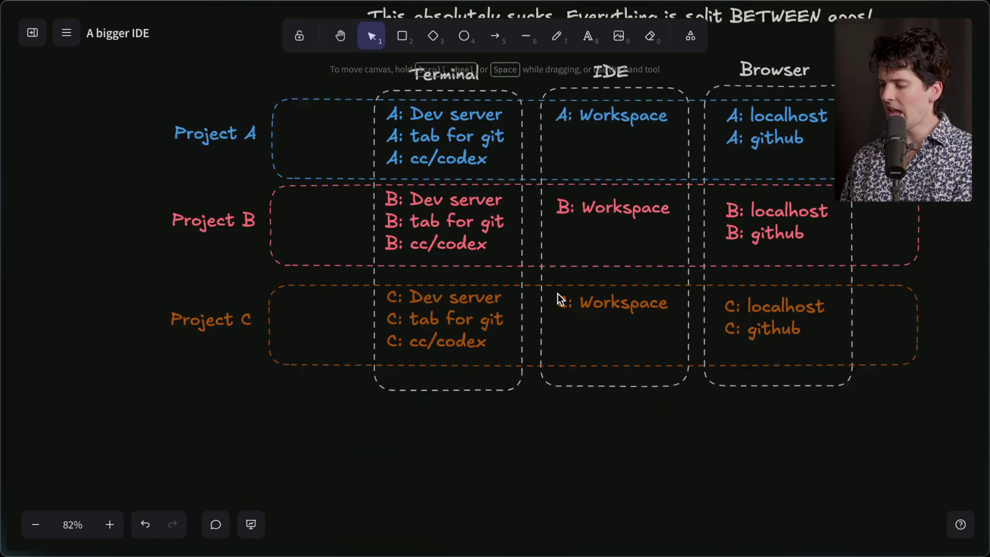
{"action": "scroll", "coordinate": [451, 206], "scroll_direction": "down", "scroll_amount": 5}
{"action": "scroll", "coordinate": [452, 206], "scroll_direction": "down", "scroll_amount": 1}
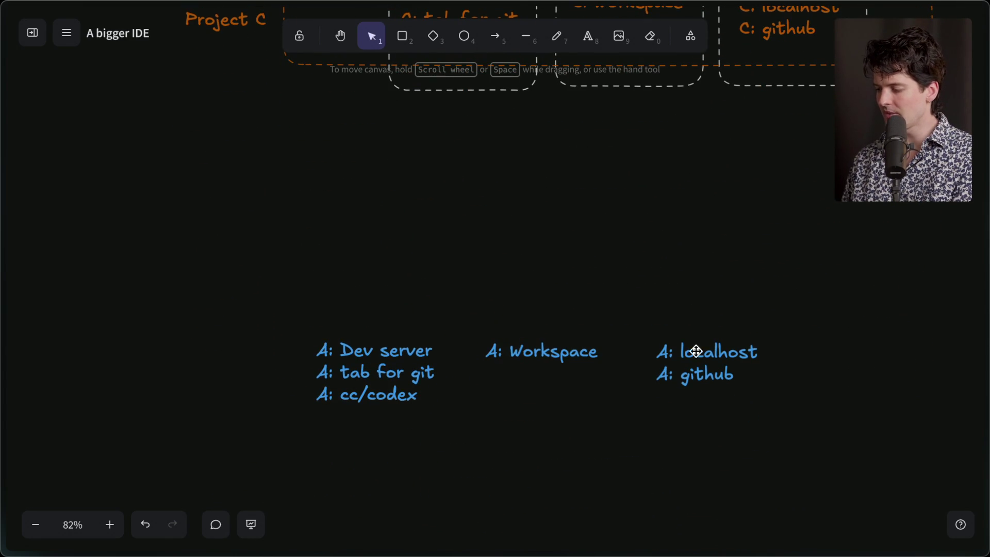
Draw a dashed arrow from Dev server to A: Workspace and nudge the Workspace text slightly
{"action": "left_click", "coordinate": [495, 36]}
{"action": "mouse_move", "coordinate": [441, 340]}
{"action": "left_mouse_down"}
{"action": "mouse_move", "coordinate": [483, 347]}
{"action": "mouse_move", "coordinate": [439, 370]}
{"action": "left_mouse_up"}
{"action": "left_click", "coordinate": [462, 341]}
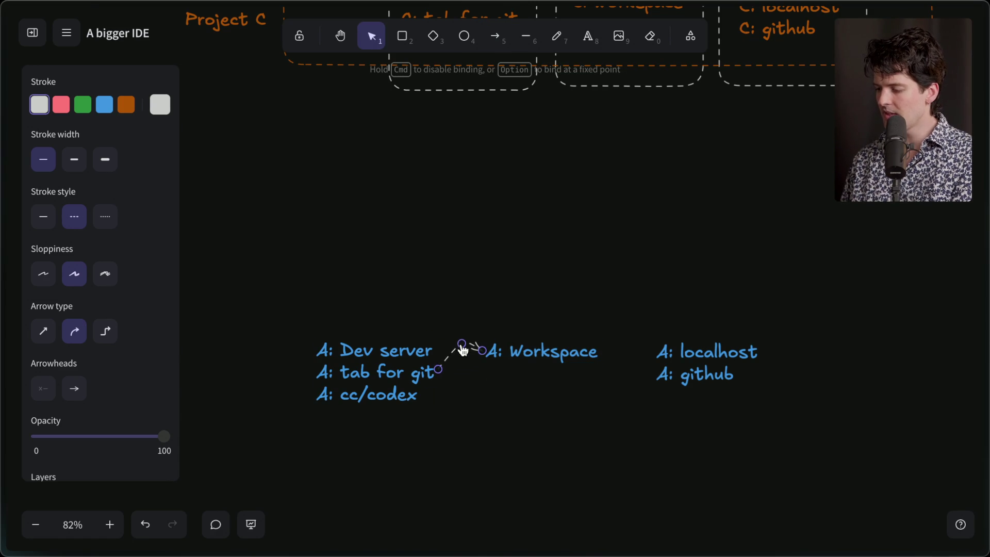
{"action": "left_click", "coordinate": [449, 354]}
{"action": "left_click", "coordinate": [536, 345]}
{"action": "left_click_drag", "start_coordinate": [537, 346], "coordinate": [548, 351]}
Draw arrows from A: Workspace to localhost and to github
{"action": "left_click", "coordinate": [495, 37]}
{"action": "mouse_move", "coordinate": [612, 360]}
{"action": "left_mouse_down"}
{"action": "mouse_move", "coordinate": [652, 371]}
{"action": "mouse_move", "coordinate": [654, 353]}
{"action": "mouse_move", "coordinate": [633, 361]}
{"action": "mouse_move", "coordinate": [656, 371]}
{"action": "mouse_move", "coordinate": [653, 380]}
{"action": "left_mouse_up"}
{"action": "left_click", "coordinate": [495, 36]}
{"action": "left_click", "coordinate": [576, 420]}
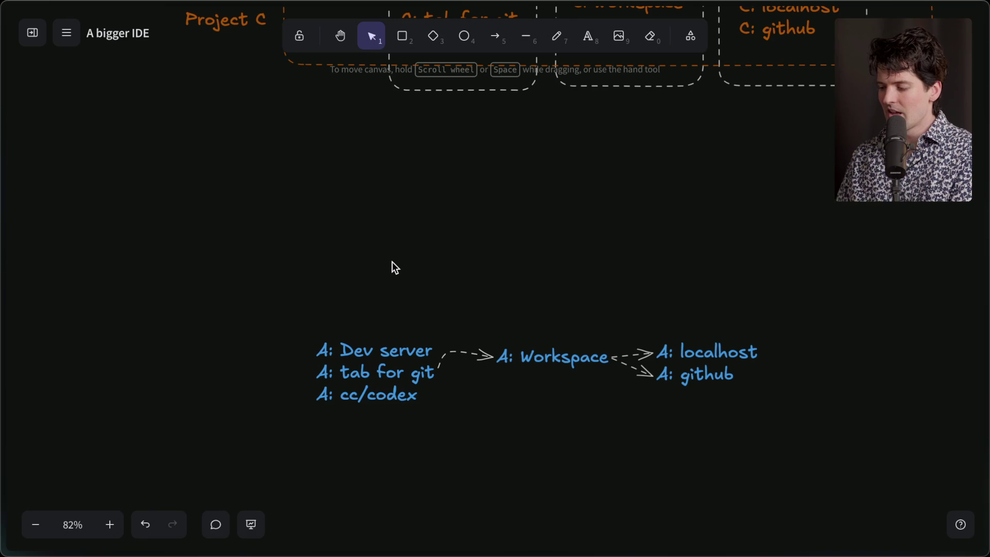
{"action": "key", "text": "ctrl+Up"}
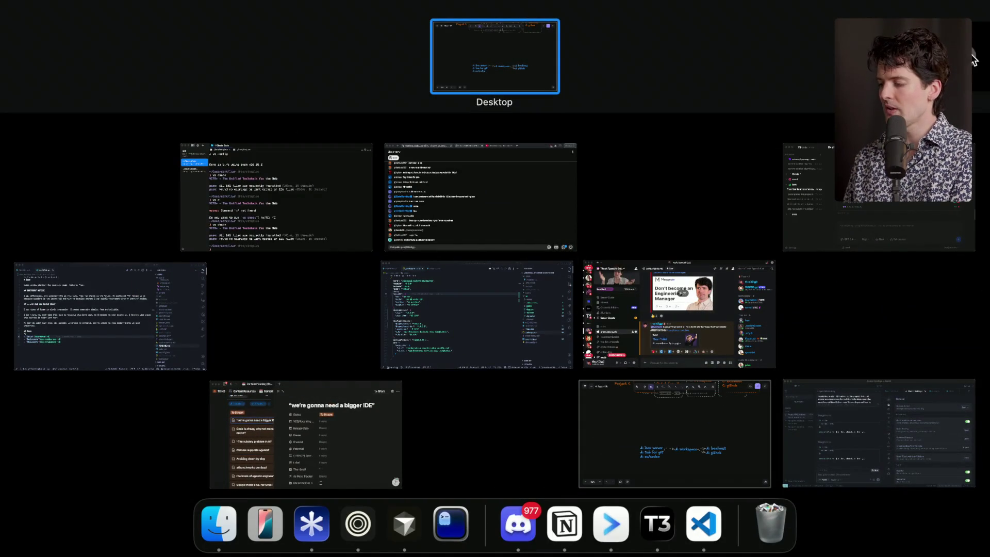
Go back to the Excalidraw board, view all windows in Mission Control again, then return
{"action": "left_click", "coordinate": [498, 62]}
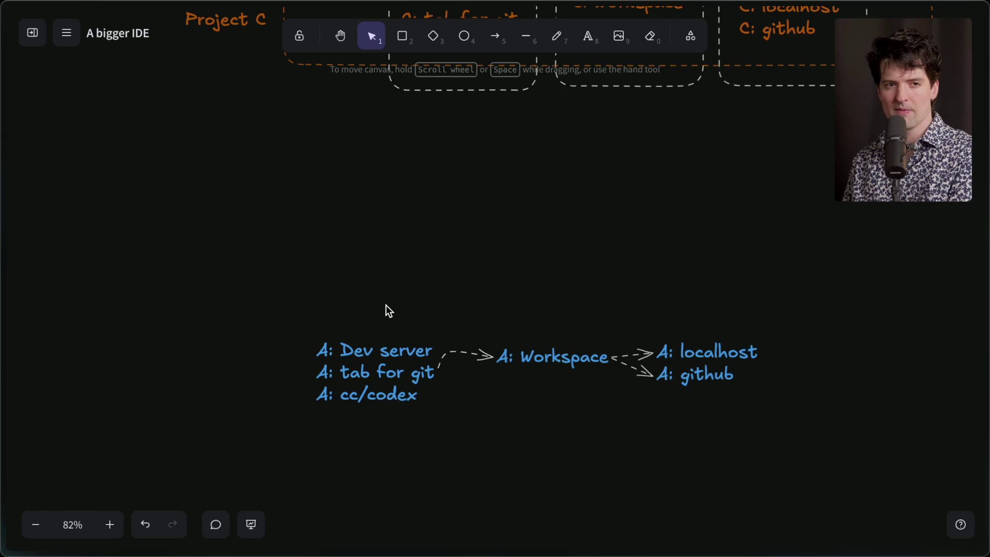
{"action": "key", "text": "ctrl+Up"}
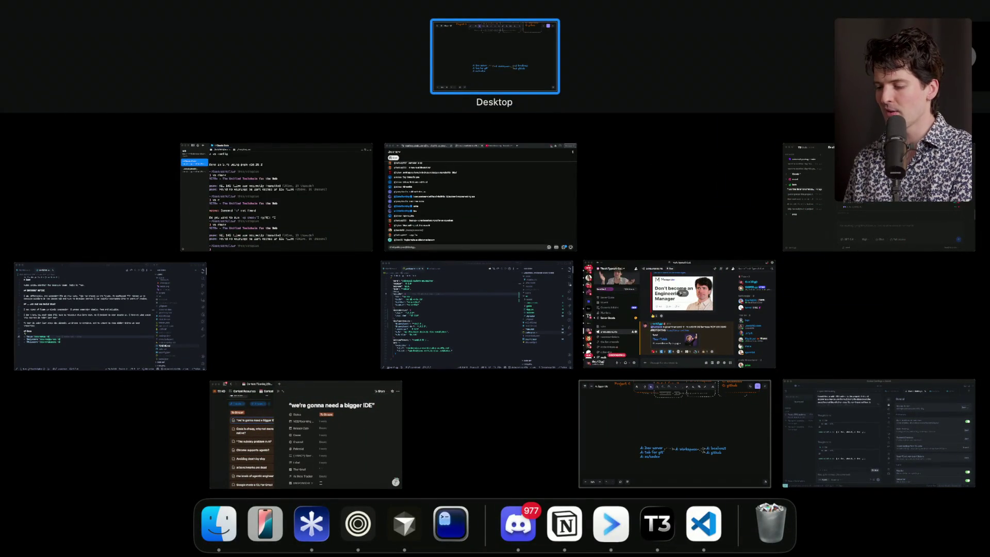
{"action": "left_click", "coordinate": [650, 176]}
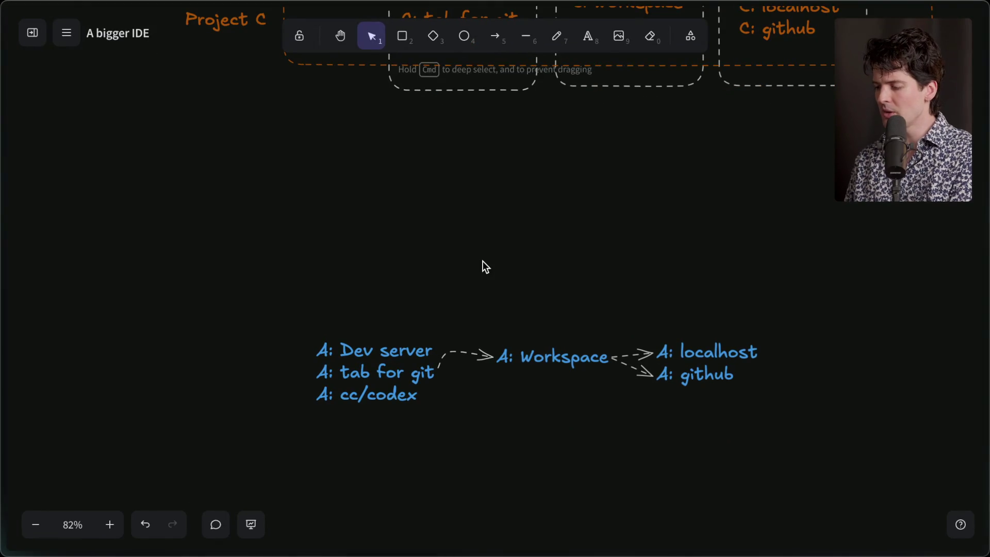
Scroll the arrow diagram on the canvas, then Cmd+Tab over to the cmux terminal
{"action": "scroll", "coordinate": [483, 261], "scroll_direction": "down", "scroll_amount": 5}
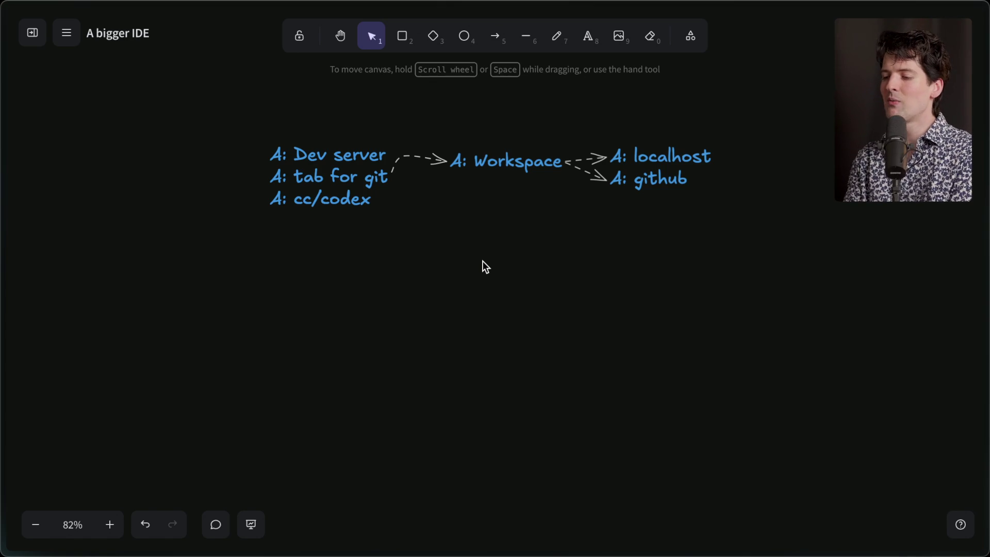
{"action": "key", "text": "super+Tab"}
{"action": "key", "text": "super+Tab"}
{"action": "key", "text": "super+Tab"}
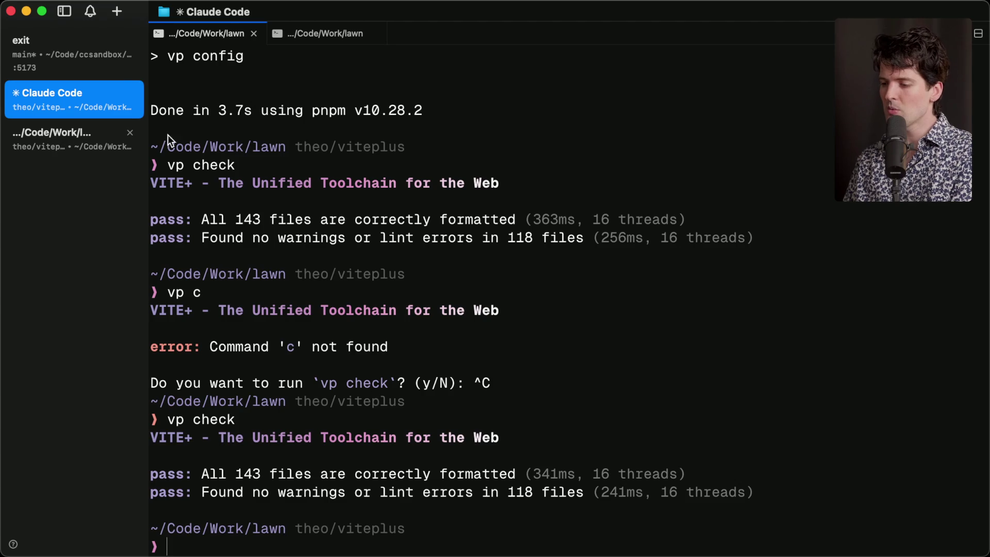
Split the lawn workspace terminal, closing the extra terminal tabs and the spare shell pane
{"action": "key", "text": "super+d"}
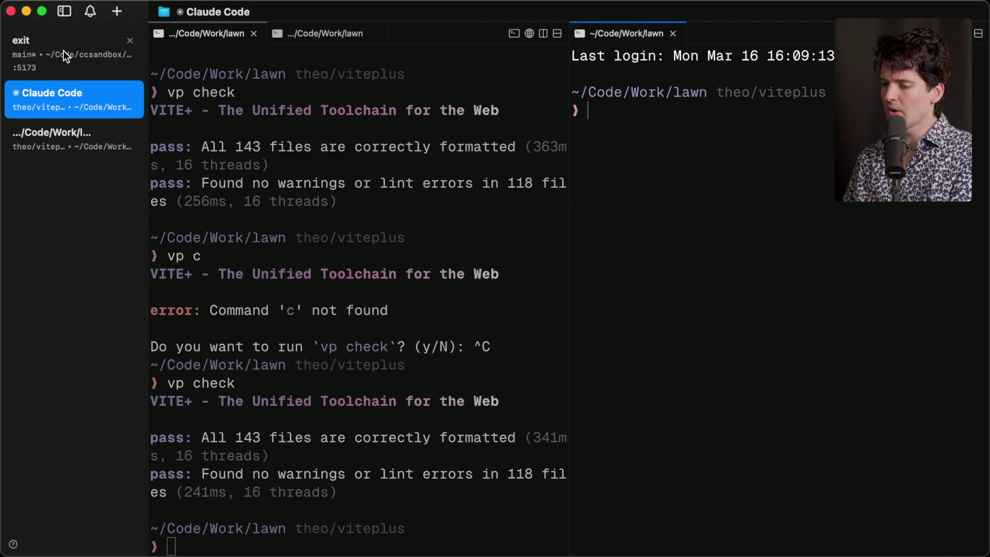
{"action": "left_click", "coordinate": [63, 50]}
{"action": "left_click", "coordinate": [96, 131]}
{"action": "key", "text": "super+t"}
{"action": "key", "text": "super+t"}
{"action": "key", "text": "super+w"}
{"action": "key", "text": "super+w"}
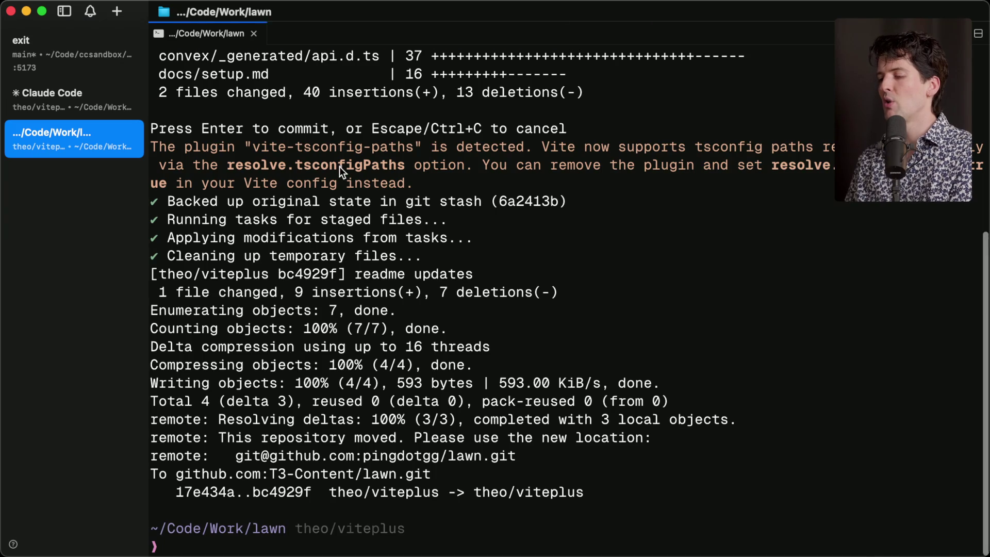
{"action": "key", "text": "super+d"}
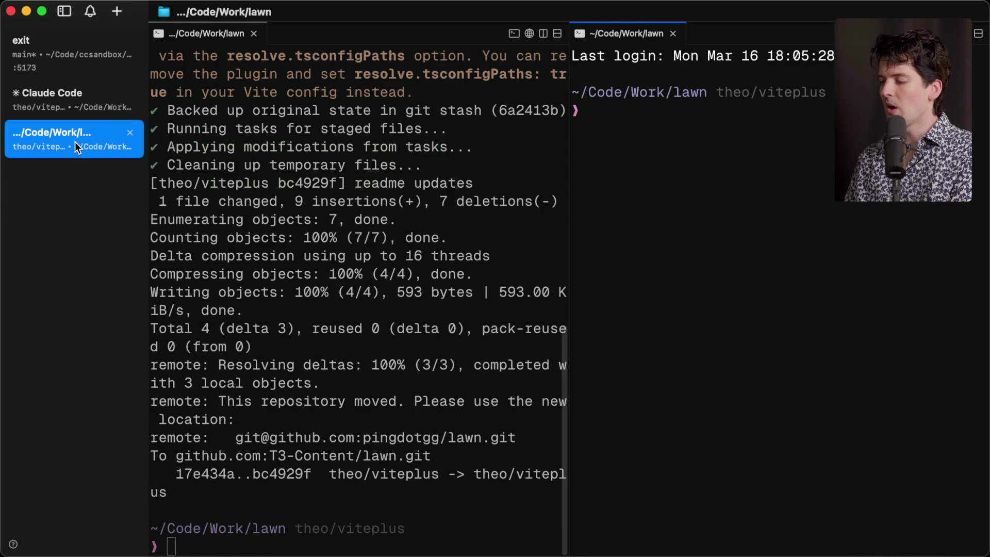
{"action": "key", "text": "super+w"}
Dock a new browser tab in the right split beside the lawn terminal
{"action": "key", "text": "super+shift+l"}
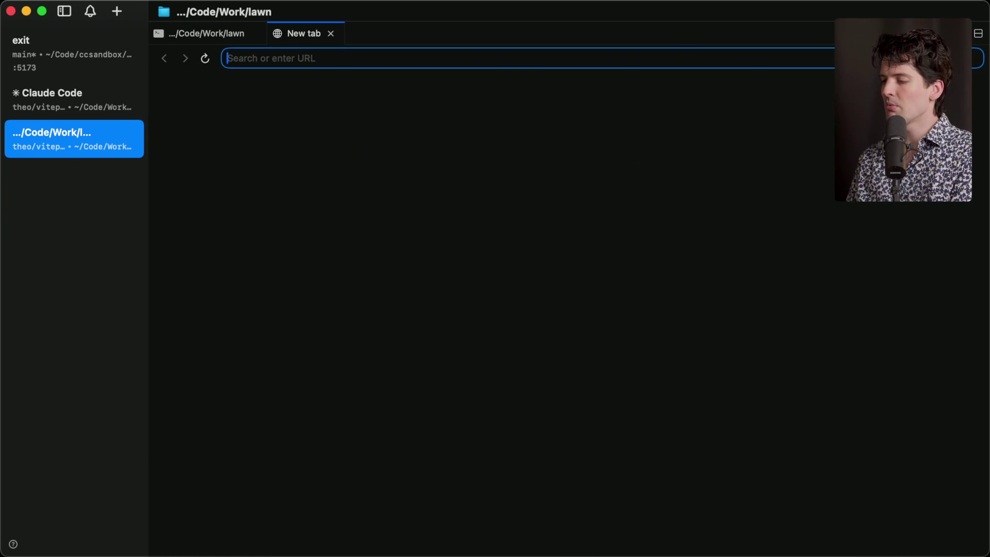
{"action": "mouse_move", "coordinate": [286, 32]}
{"action": "left_mouse_down"}
{"action": "mouse_move", "coordinate": [657, 161]}
{"action": "mouse_move", "coordinate": [823, 191]}
{"action": "left_mouse_up"}
{"action": "left_click", "coordinate": [706, 164]}
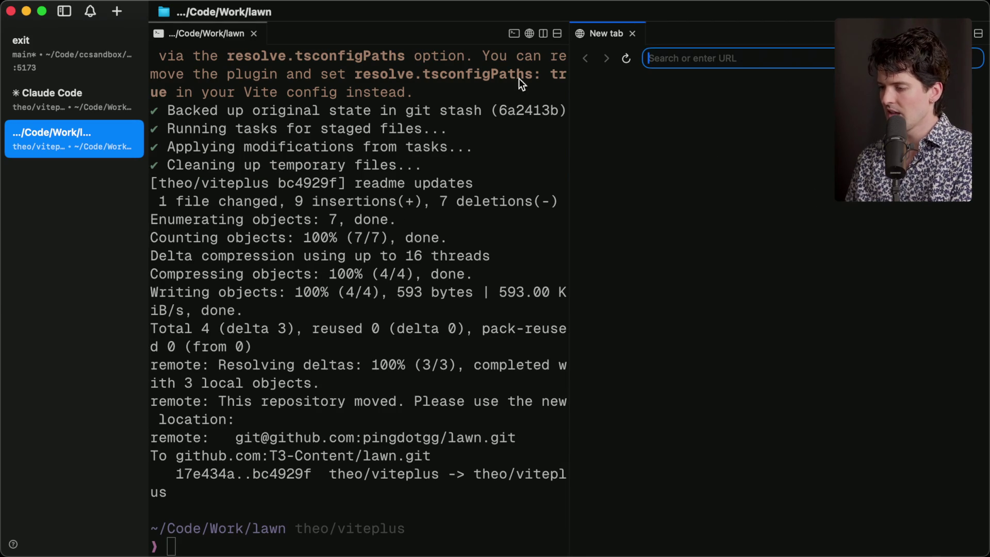
Bring up the context menu of actions for the Claude Code workspace
{"action": "left_click", "coordinate": [50, 91]}
{"action": "left_click", "coordinate": [60, 46]}
{"action": "left_click", "coordinate": [59, 127]}
{"action": "left_click", "coordinate": [59, 98]}
{"action": "right_click", "coordinate": [57, 92]}
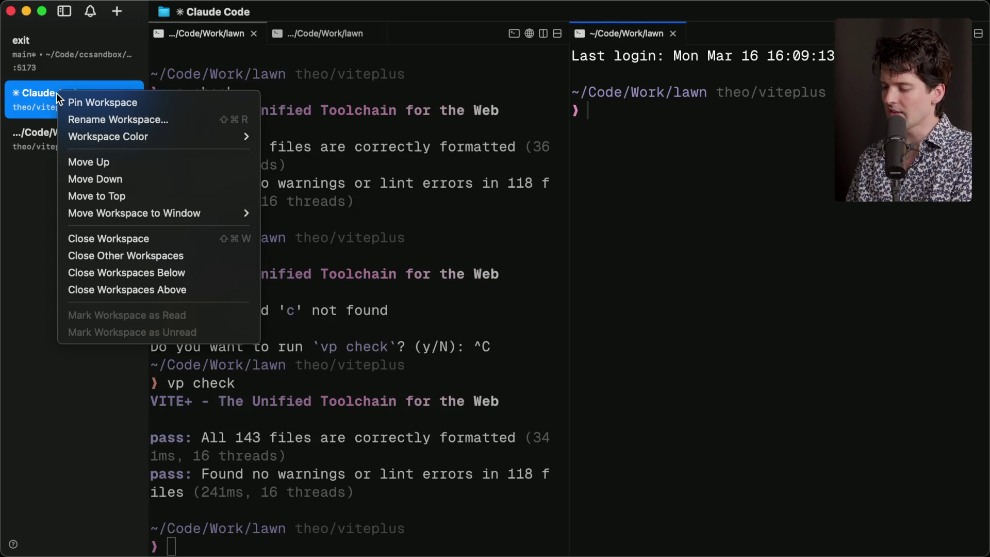
Rename the Claude Code workspace to 'lawn'
{"action": "left_click", "coordinate": [128, 122]}
{"action": "type", "text": "lawn"}
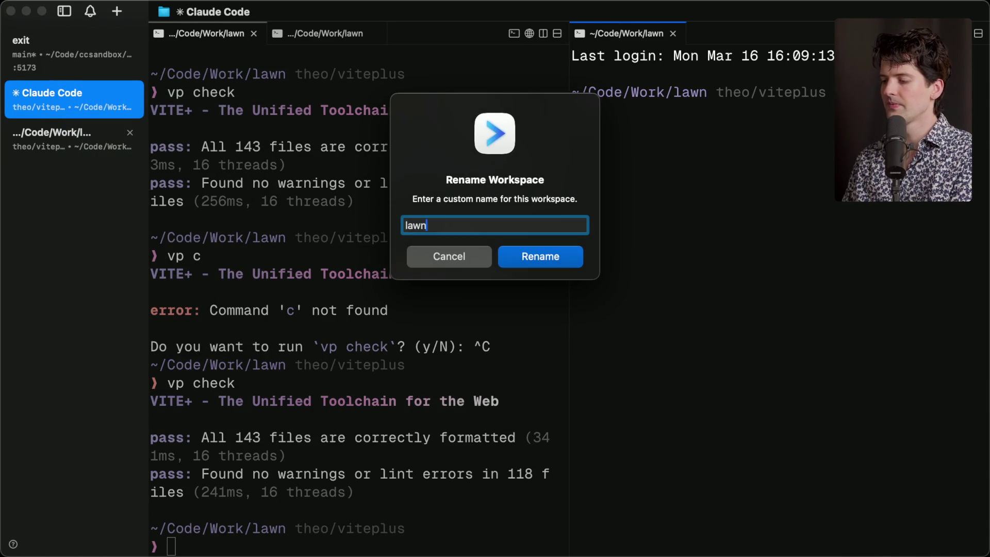
{"action": "key", "text": "Return"}
In the other lawn workspace, begin entering t3.gg in the browser's address field
{"action": "left_click", "coordinate": [67, 134]}
{"action": "key", "text": "BackSpace"}
{"action": "type", "text": "sgp"}
{"action": "key", "text": "BackSpace"}
{"action": "key", "text": "BackSpace"}
{"action": "key", "text": "BackSpace"}
Load t3.gg in the browser pane and move the terminal up one folder
{"action": "type", "text": "t3."}
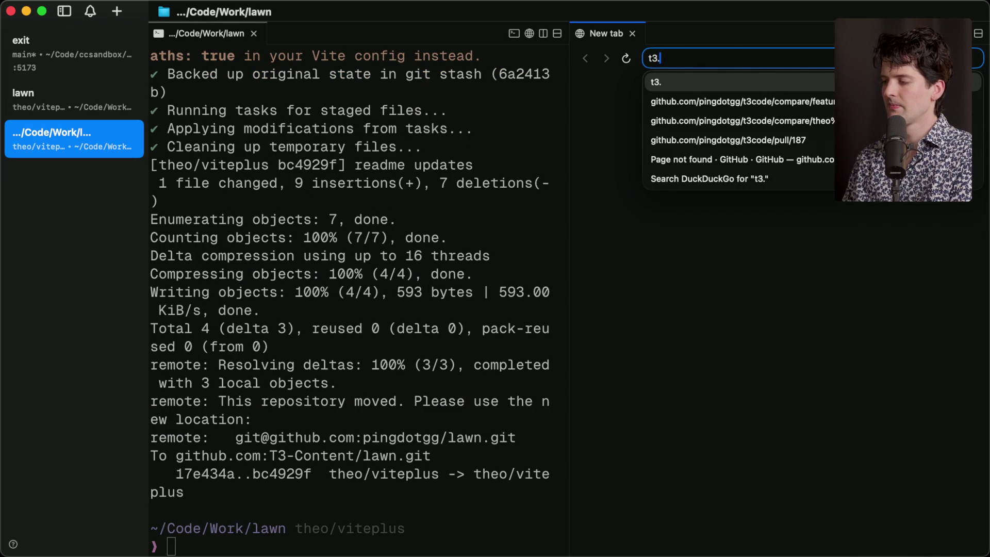
{"action": "type", "text": "gg"}
{"action": "key", "text": "Return"}
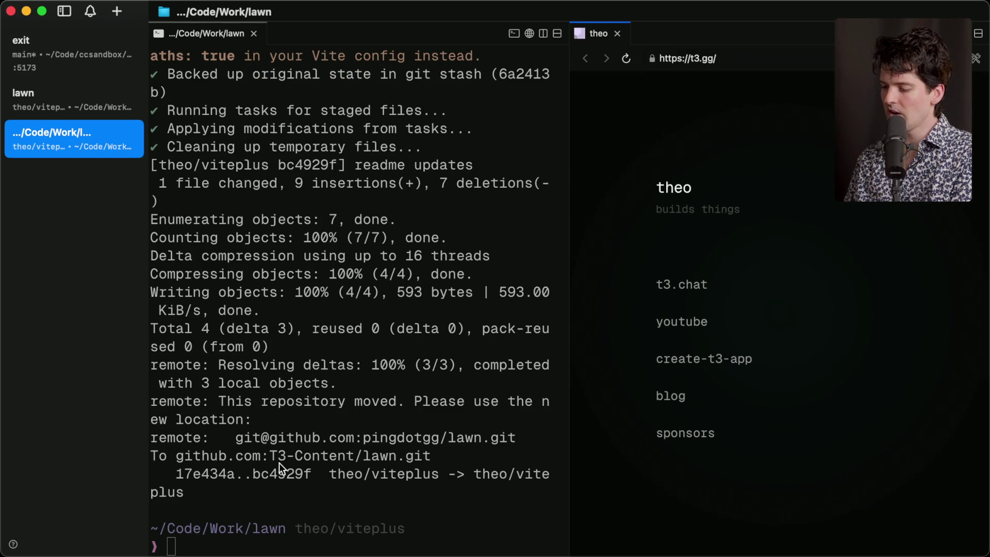
{"action": "left_click", "coordinate": [326, 491]}
{"action": "type", "text": "cd .."}
{"action": "key", "text": "Return"}
Enter the t3code folder using tab completion and clear the terminal screen
{"action": "type", "text": "cd t3"}
{"action": "key", "text": "Tab"}
{"action": "type", "text": "c"}
{"action": "key", "text": "Tab"}
{"action": "key", "text": "Return"}
{"action": "type", "text": "clea"}
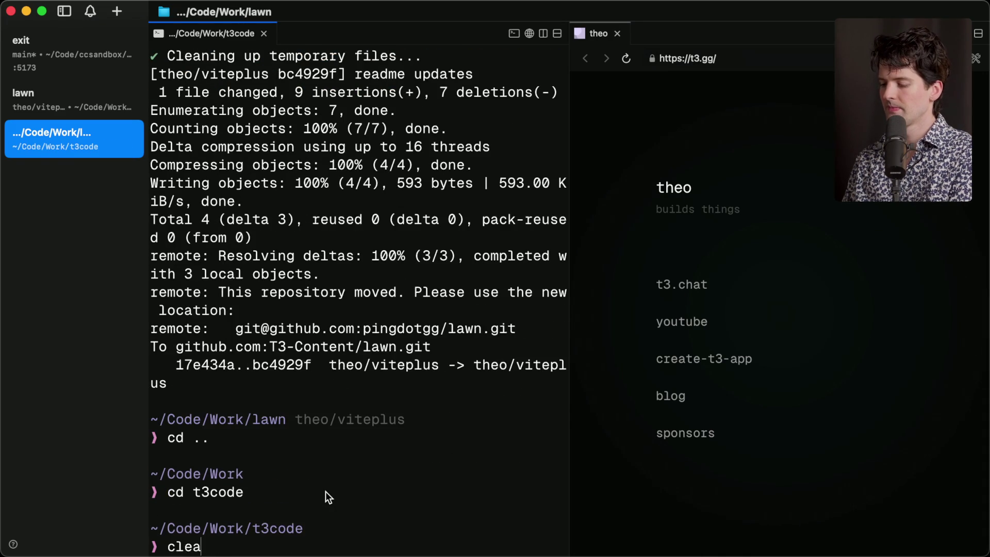
{"action": "type", "text": "r"}
{"action": "key", "text": "Return"}
Open and close an extra tab and a bottom split, then return to the whiteboard
{"action": "key", "text": "super+t"}
{"action": "key", "text": "super+t"}
{"action": "key", "text": "super+w"}
{"action": "key", "text": "super+w"}
{"action": "key", "text": "super+shift+d"}
{"action": "type", "text": "exit"}
{"action": "key", "text": "Return"}
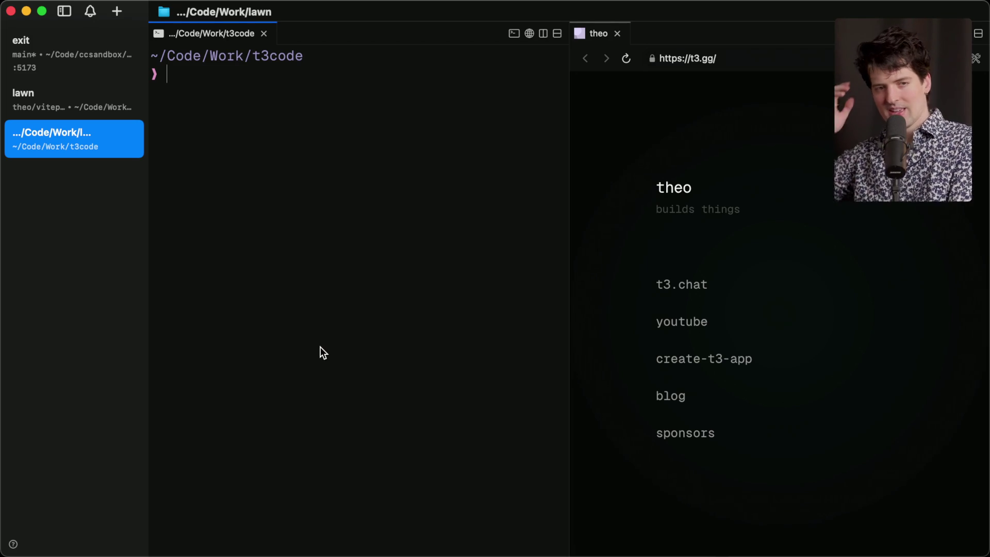
{"action": "key", "text": "super+Tab"}
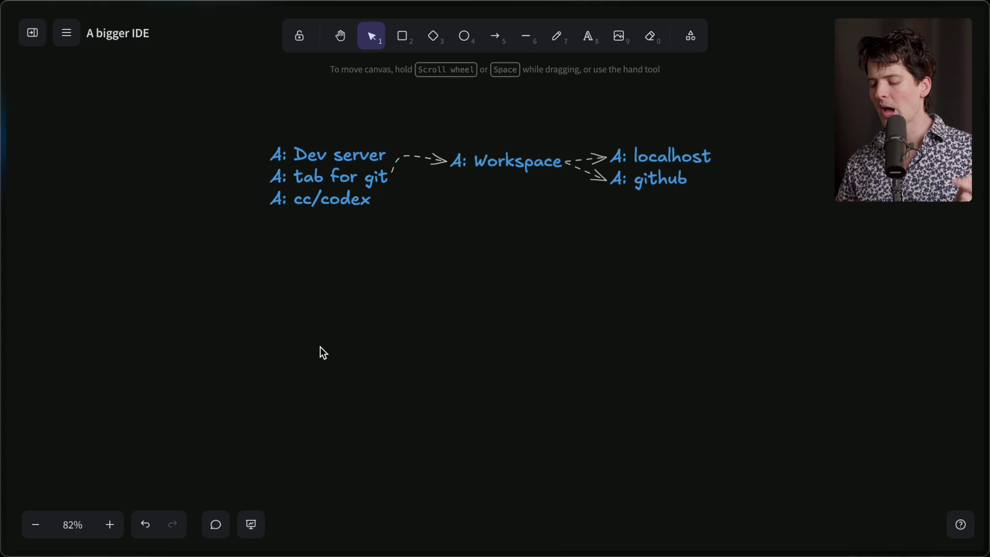
Cycle the app switcher from Excalidraw back to the cmux terminal in t3code
{"action": "key", "text": "super+Tab"}
{"action": "key", "text": "super+Tab"}
{"action": "key", "text": "super+Tab"}
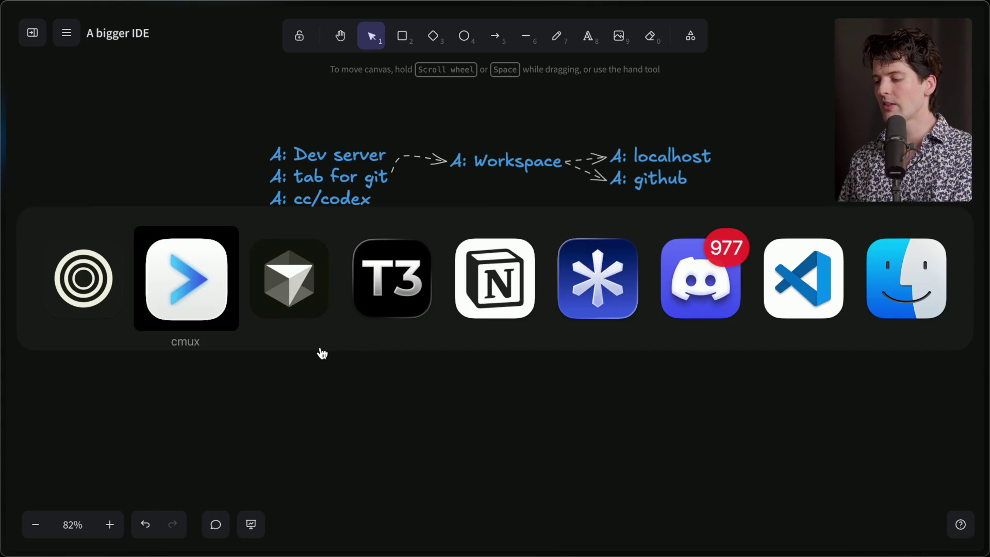
{"action": "key", "text": "super+Tab"}
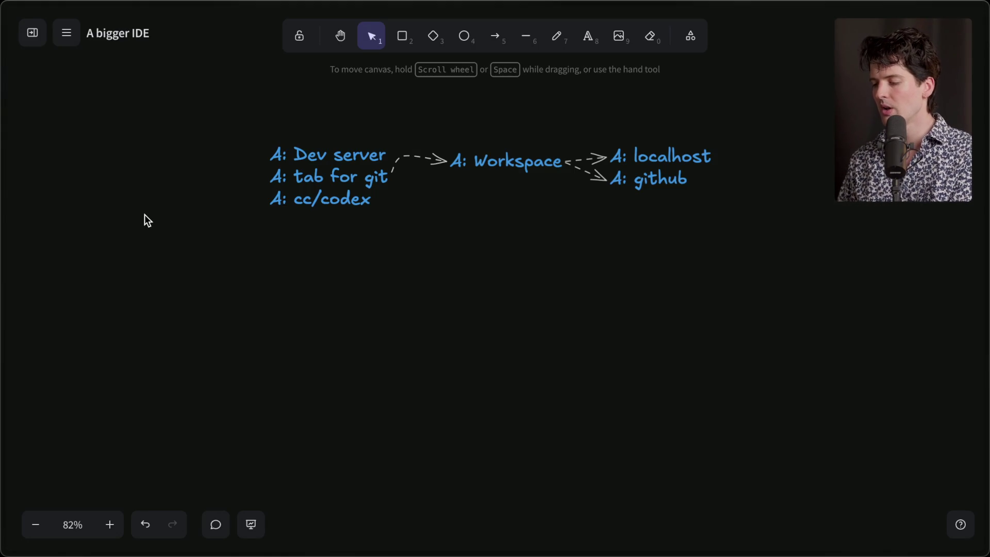
{"action": "key", "text": "super+Tab"}
{"action": "key", "text": "super+Tab"}
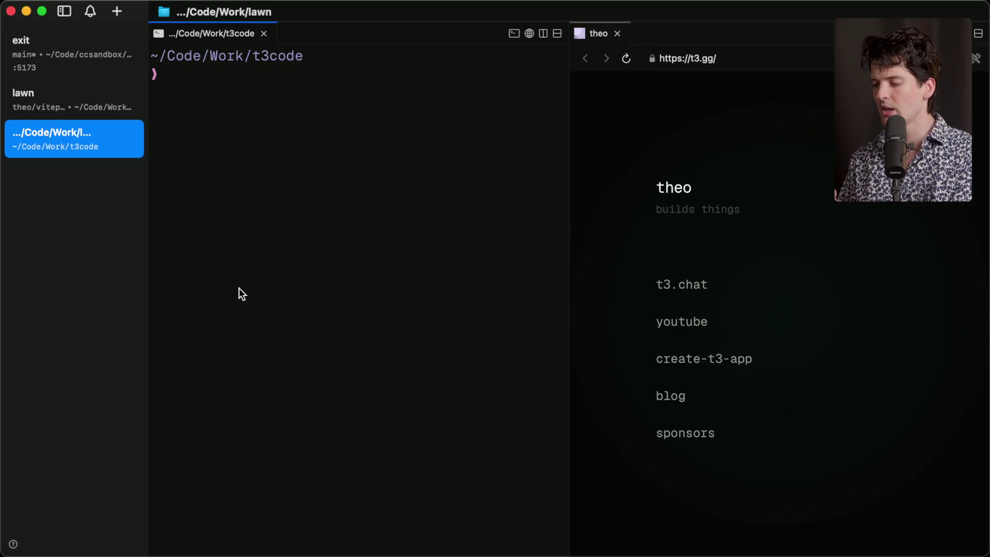
Bring up T3 Code's lawn lint-fix thread and open its terminal panel
{"action": "key", "text": "super+Tab"}
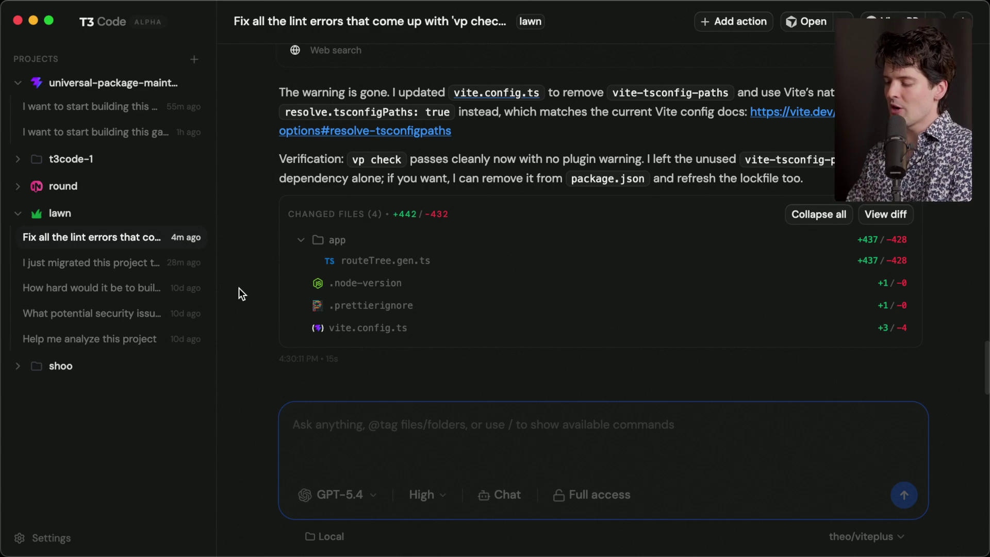
{"action": "key", "text": "super+j"}
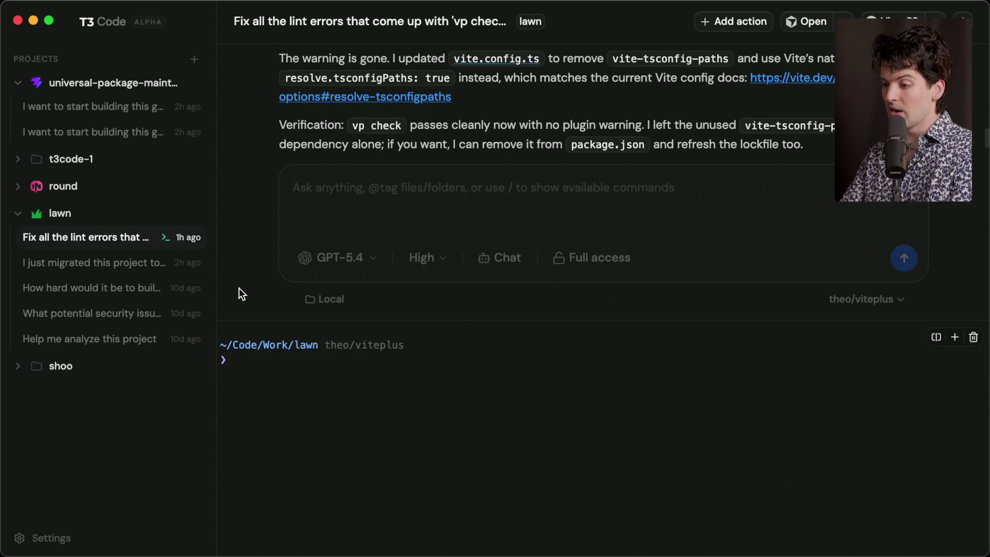
Look through older lawn threads, then exit the lint-fix thread's terminal panel
{"action": "left_click", "coordinate": [118, 265]}
{"action": "left_click", "coordinate": [113, 281]}
{"action": "left_click", "coordinate": [125, 236]}
{"action": "left_click", "coordinate": [265, 359]}
{"action": "type", "text": "exit"}
{"action": "key", "text": "Return"}
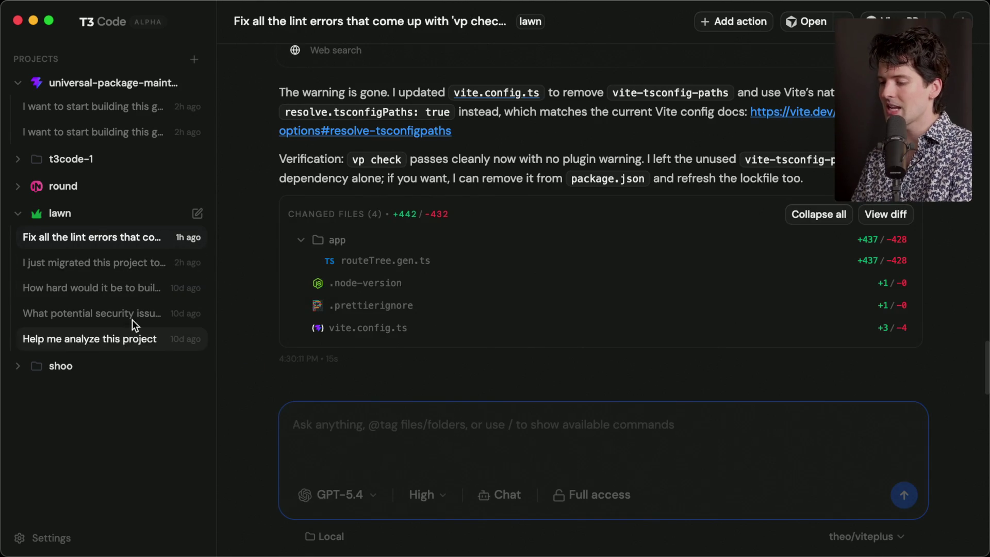
Click back through lawn threads to the lint-fix conversation, then switch to the browser
{"action": "left_click", "coordinate": [108, 280]}
{"action": "left_click", "coordinate": [114, 268]}
{"action": "left_click", "coordinate": [116, 240]}
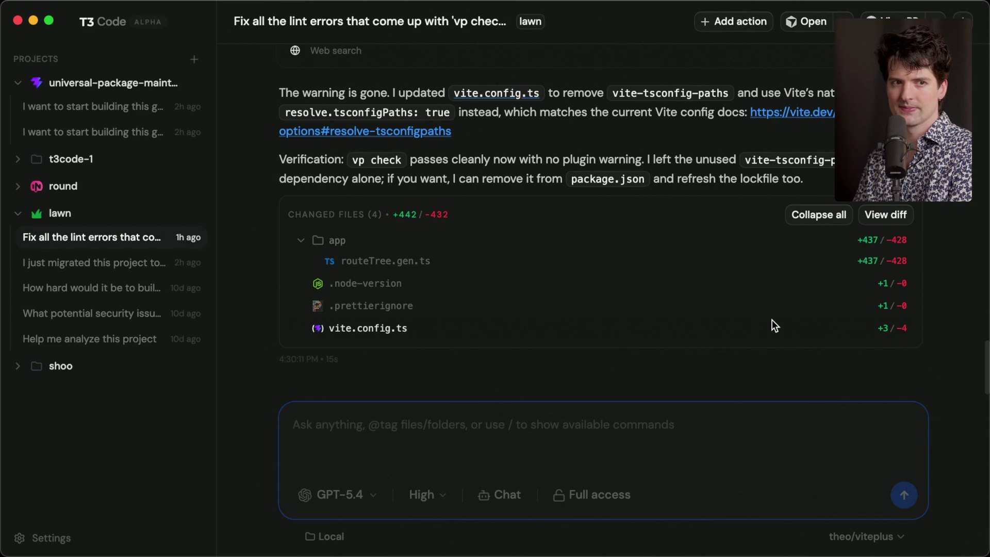
{"action": "key", "text": "super+Tab"}
{"action": "key", "text": "super+Tab"}
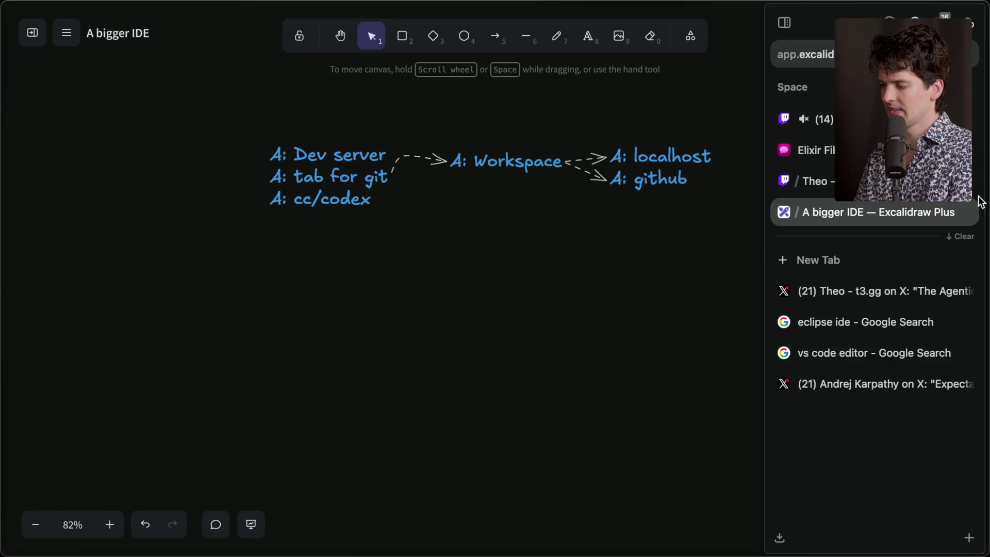
Open the Twitch Stream Manager tab and dismiss its tab options menu
{"action": "left_click", "coordinate": [811, 121]}
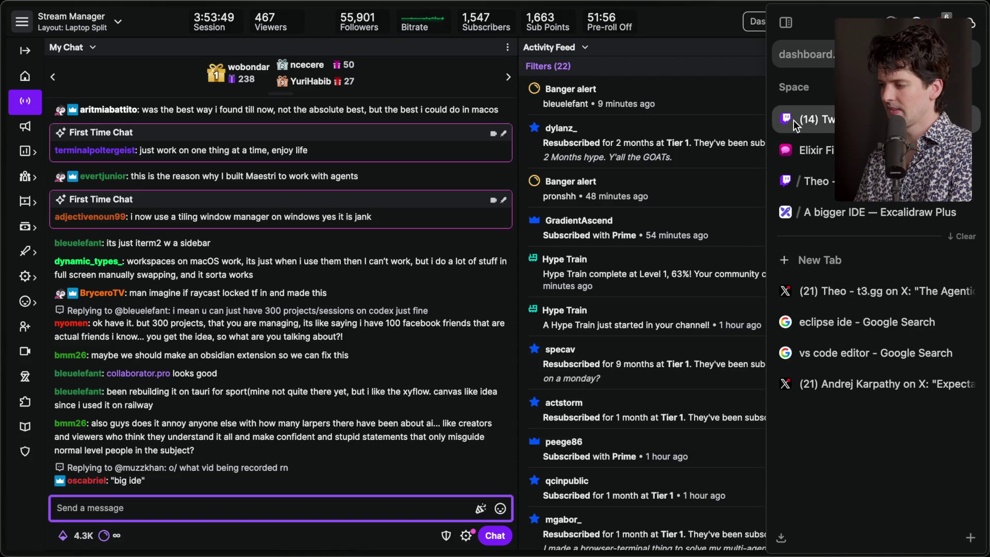
{"action": "right_click", "coordinate": [787, 124]}
{"action": "key", "text": "Escape"}
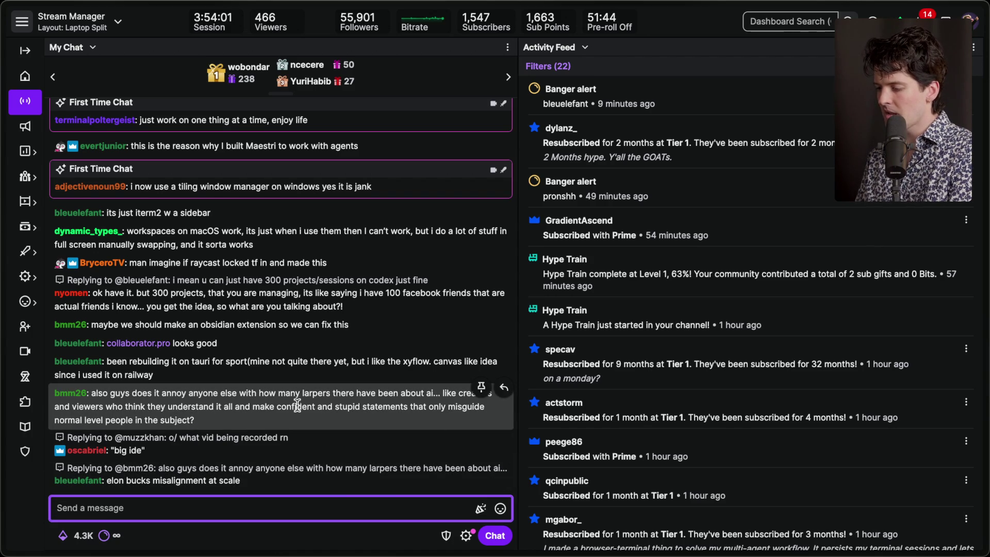
Highlight chat messages quoting 'big ide', then return to the A bigger IDE tab
{"action": "left_click_drag", "start_coordinate": [105, 407], "coordinate": [174, 416]}
{"action": "triple_click", "coordinate": [191, 376]}
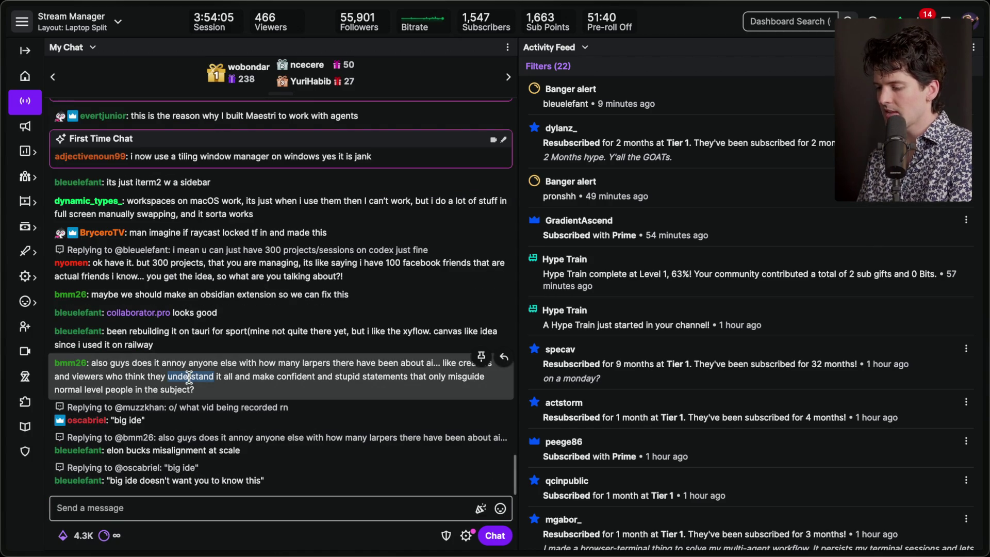
{"action": "left_click", "coordinate": [230, 385]}
{"action": "mouse_move", "coordinate": [986, 252]}
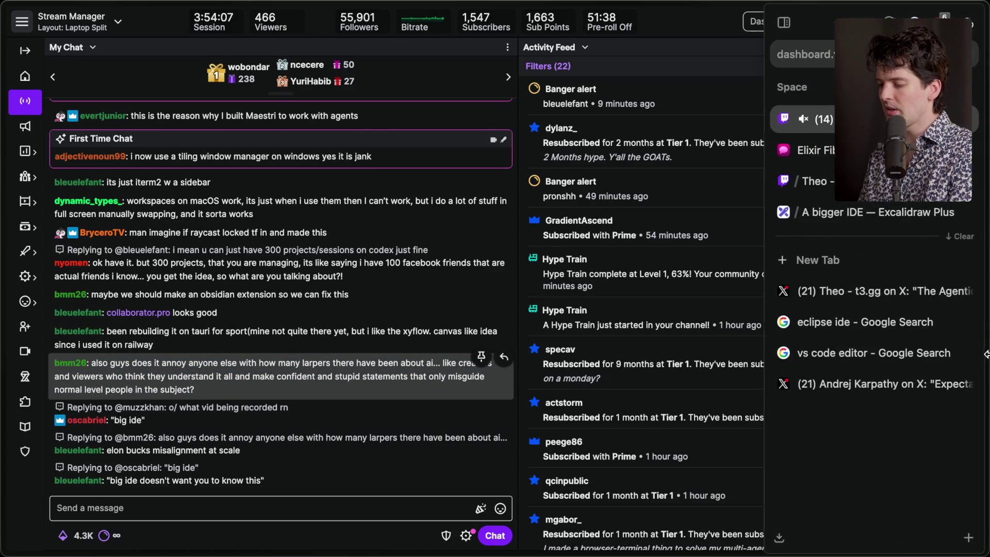
{"action": "left_click", "coordinate": [866, 222]}
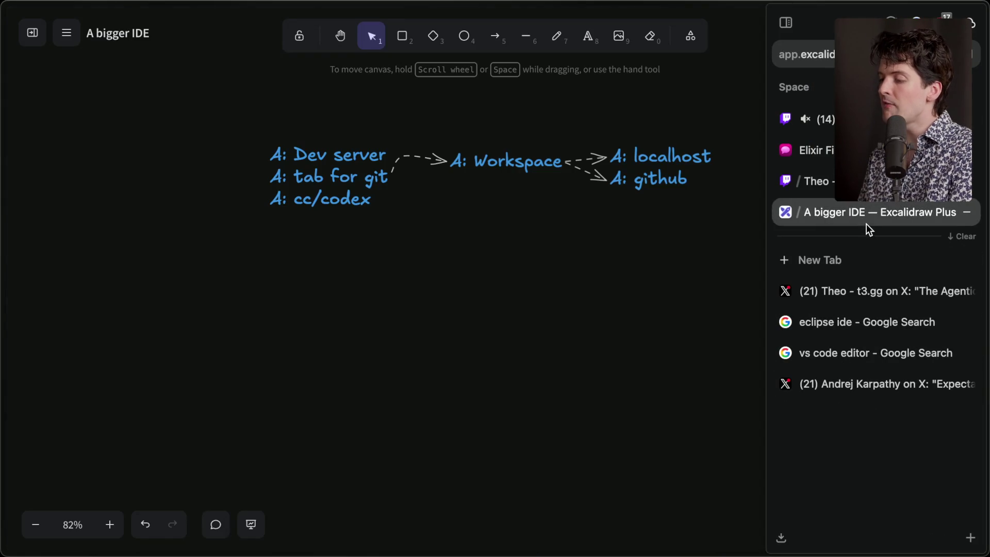
Scroll the canvas up from the Project grid to the 'A bigger IDE' definition notes
{"action": "scroll", "coordinate": [418, 337], "scroll_direction": "up", "scroll_amount": 15}
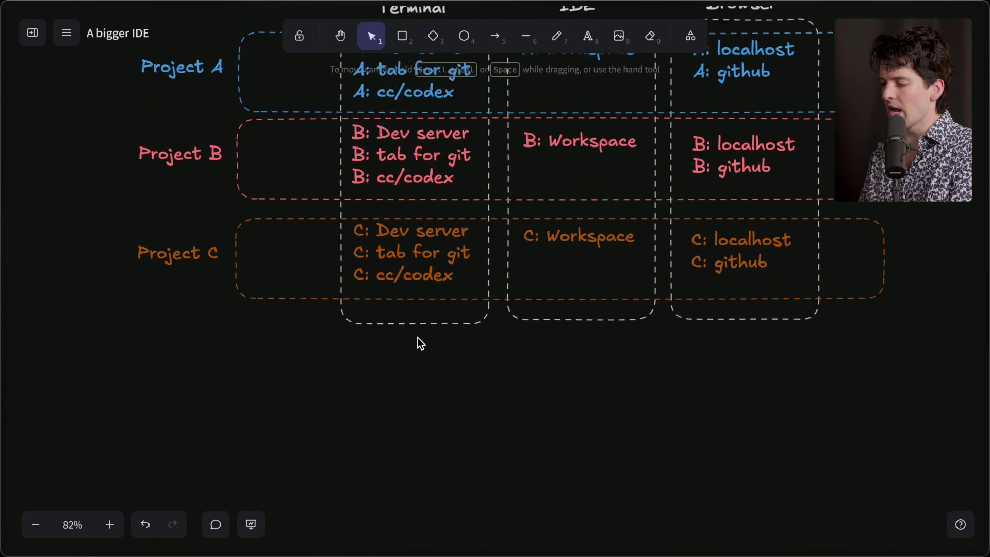
{"action": "scroll", "coordinate": [418, 338], "scroll_direction": "down", "scroll_amount": 5}
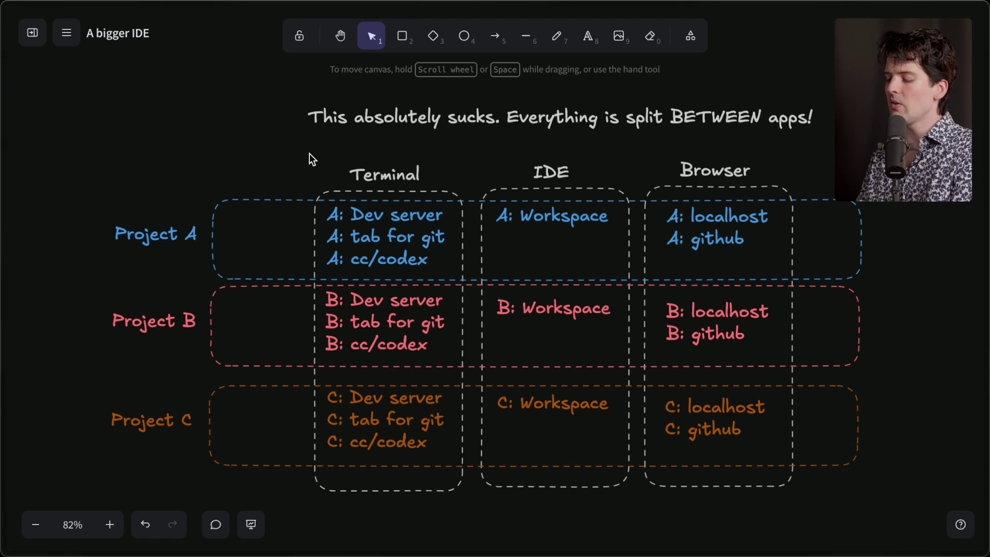
{"action": "scroll", "coordinate": [310, 153], "scroll_direction": "up", "scroll_amount": 15}
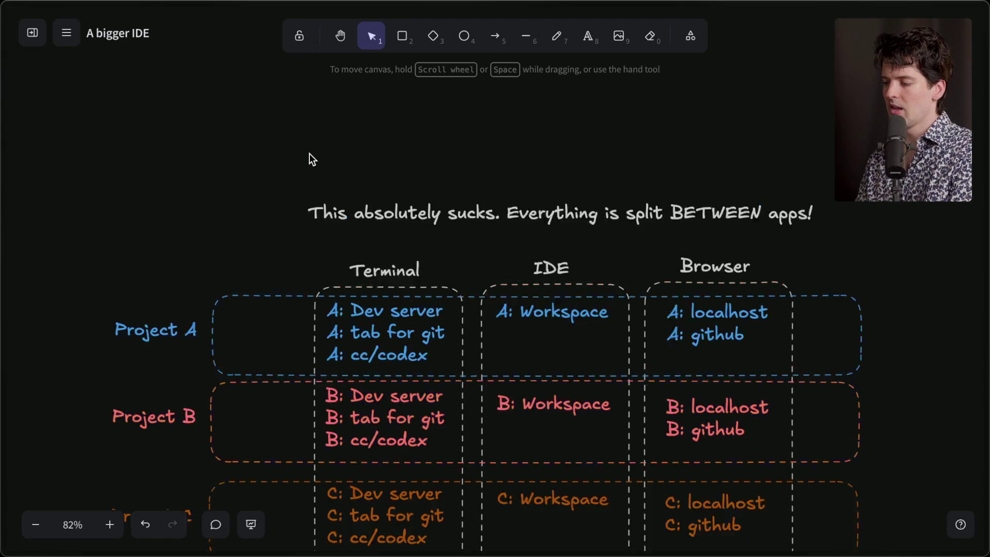
{"action": "scroll", "coordinate": [309, 154], "scroll_direction": "up", "scroll_amount": 15}
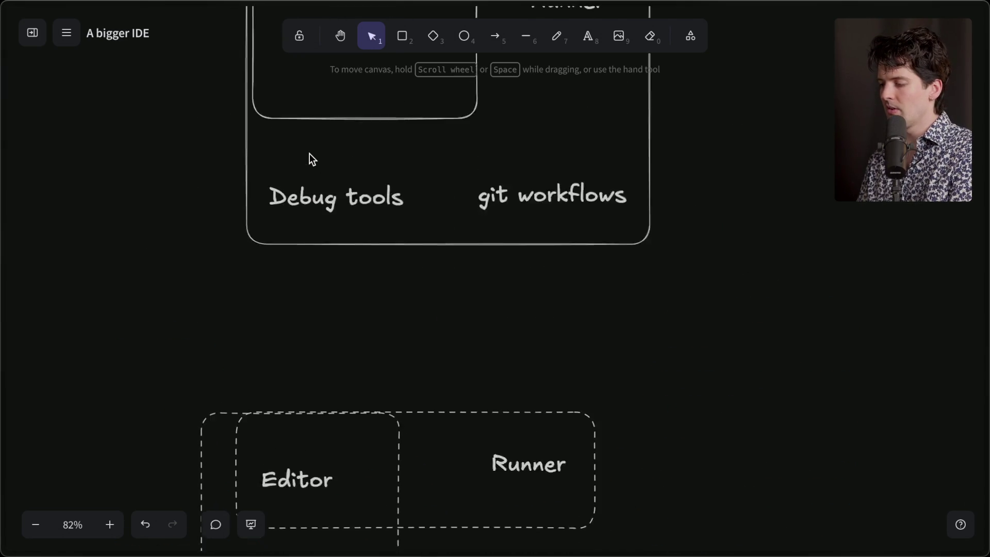
{"action": "scroll", "coordinate": [309, 154], "scroll_direction": "down", "scroll_amount": 3}
{"action": "scroll", "coordinate": [309, 154], "scroll_direction": "up", "scroll_amount": 5}
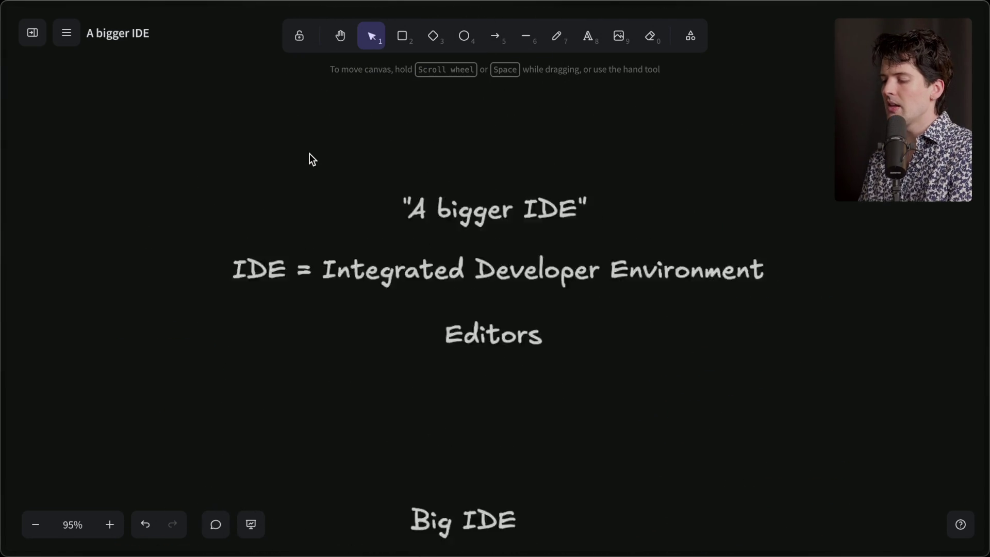
{"action": "scroll", "coordinate": [309, 153], "scroll_direction": "down", "scroll_amount": 1}
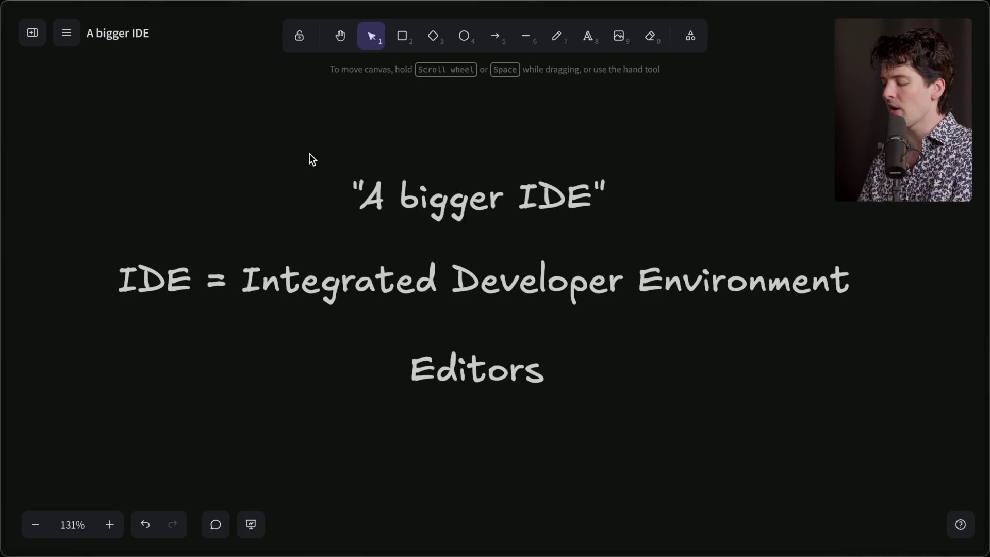
Open t3.gg/blog and the 'An Inconsistent Truth: Next.js and Type Safety' post
{"action": "key", "text": "ctrl+t"}
{"action": "type", "text": "t3.gg"}
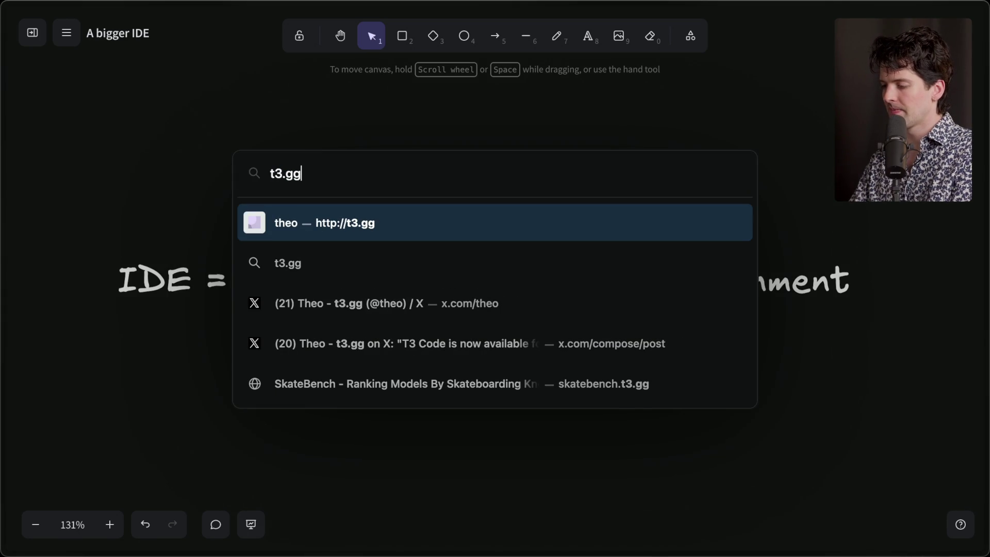
{"action": "type", "text": "/blog"}
{"action": "key", "text": "Return"}
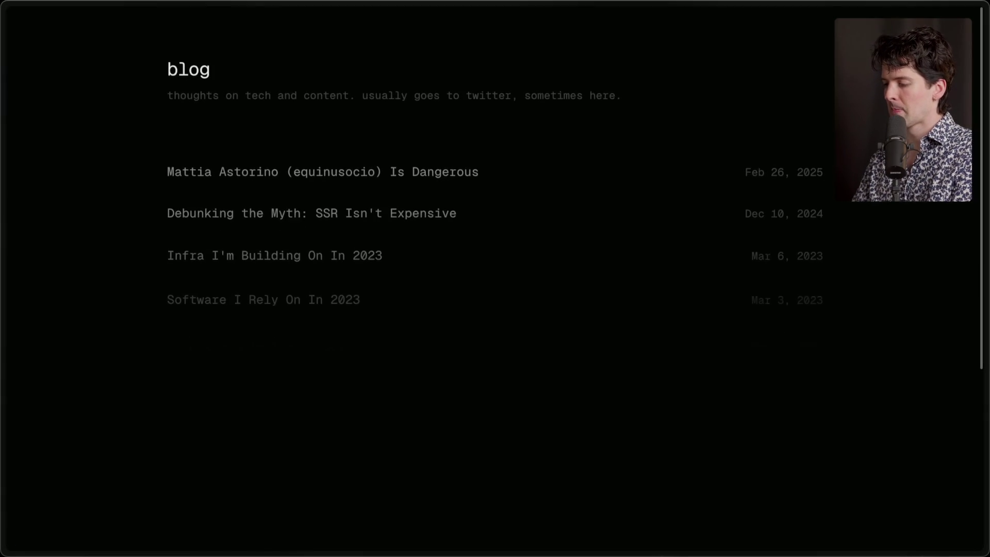
{"action": "scroll", "coordinate": [270, 388], "scroll_direction": "down", "scroll_amount": 5}
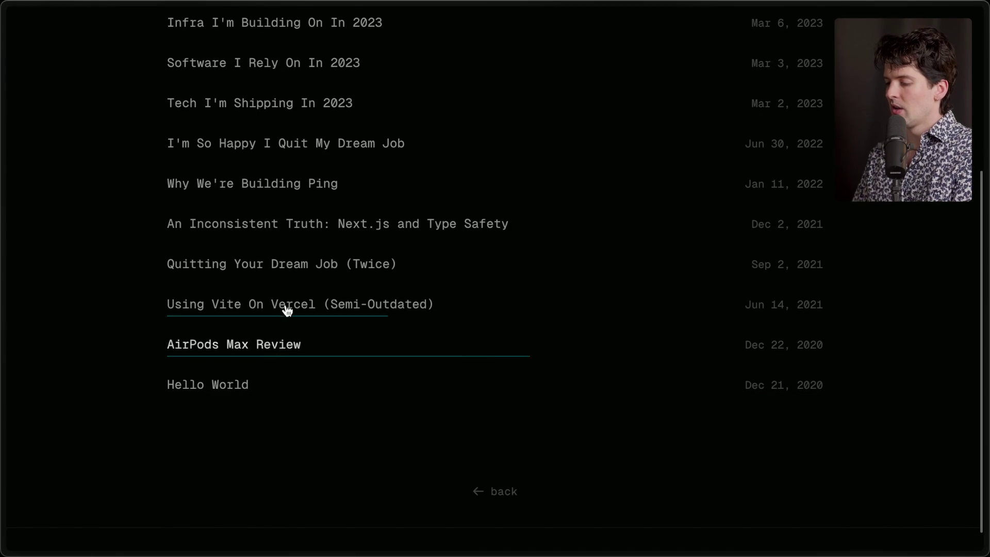
{"action": "left_click", "coordinate": [302, 226]}
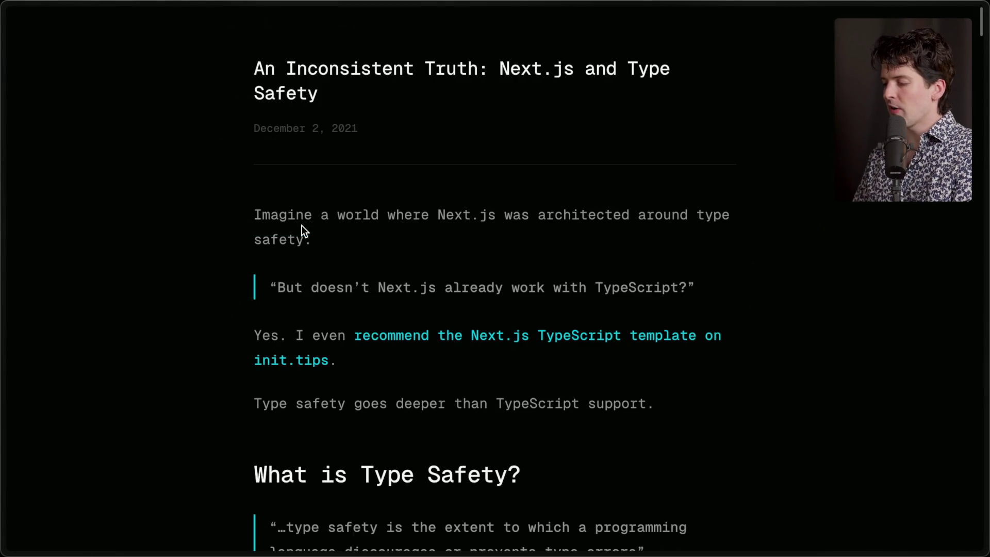
Highlight the publication date, then scroll to the 'What is Type Safety?' section
{"action": "left_click_drag", "start_coordinate": [254, 128], "coordinate": [367, 135]}
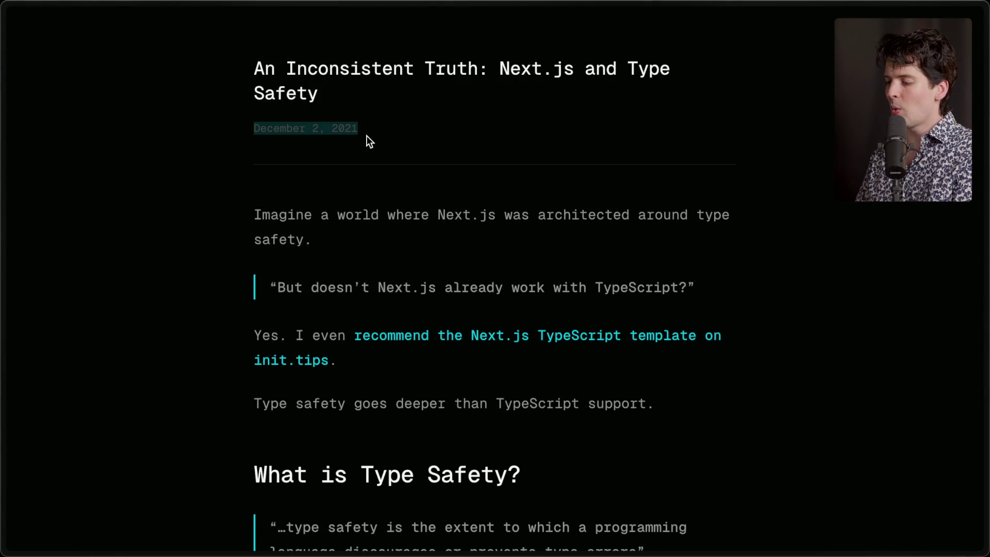
{"action": "left_click", "coordinate": [366, 136]}
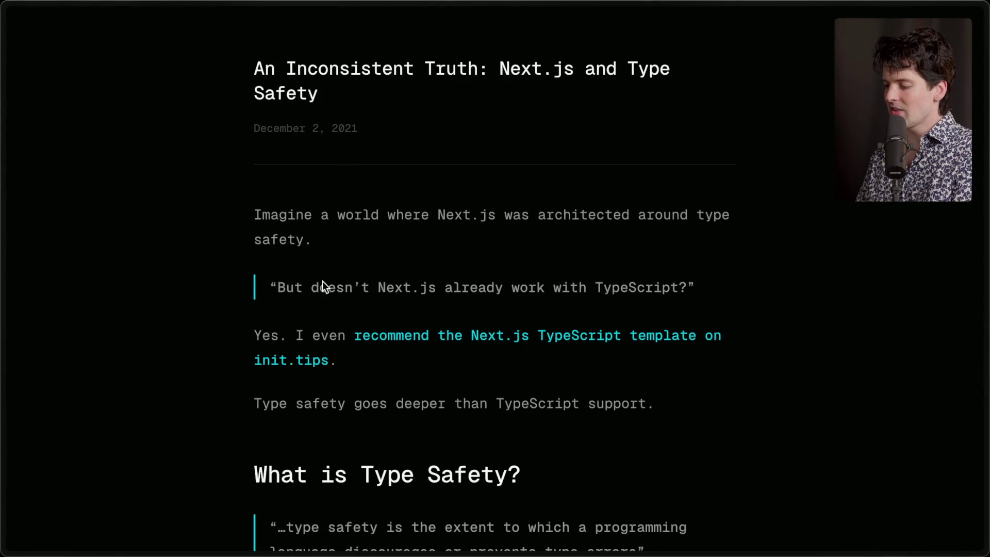
{"action": "scroll", "coordinate": [376, 386], "scroll_direction": "down", "scroll_amount": 9}
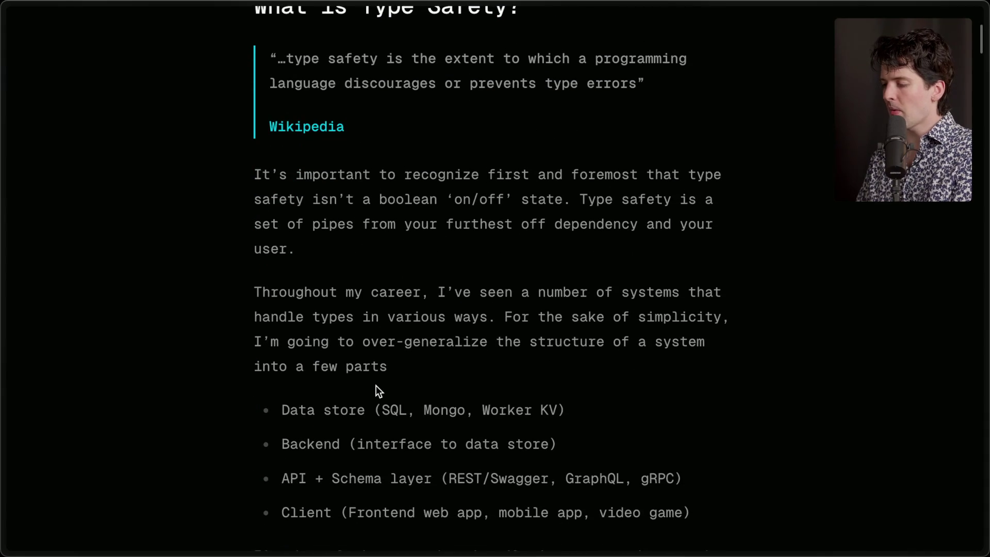
{"action": "scroll", "coordinate": [376, 385], "scroll_direction": "down", "scroll_amount": 3}
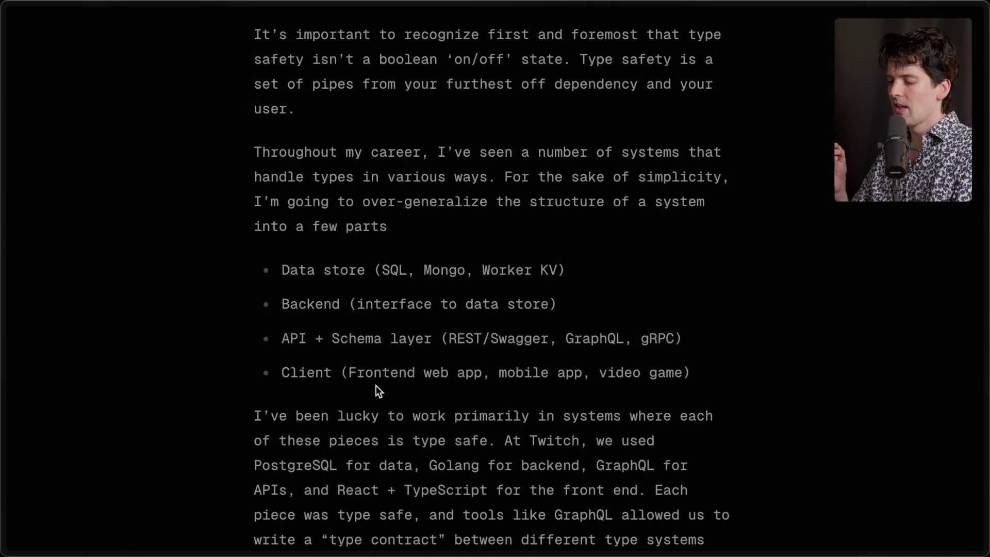
{"action": "scroll", "coordinate": [376, 386], "scroll_direction": "up", "scroll_amount": 3}
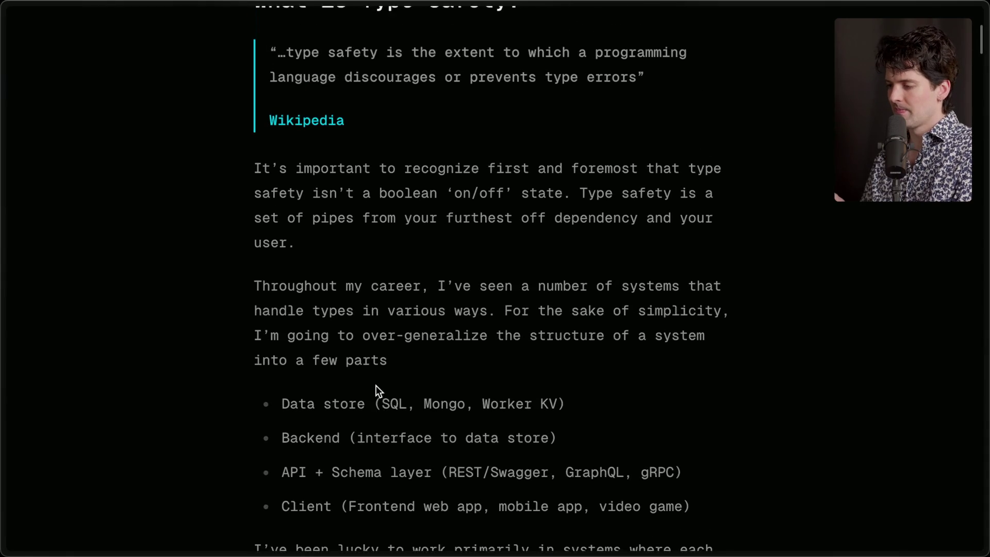
{"action": "scroll", "coordinate": [376, 385], "scroll_direction": "up", "scroll_amount": 2}
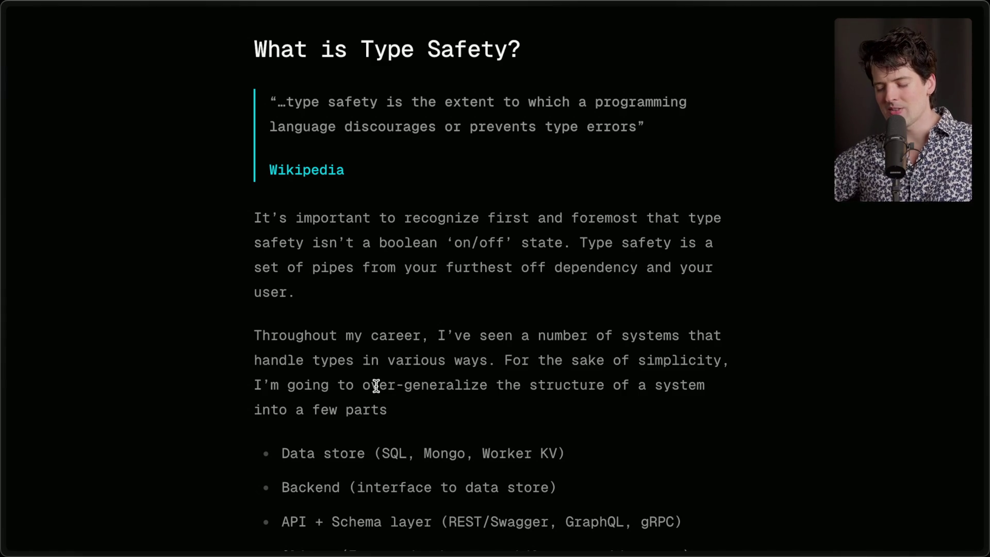
Switch to the 'A bigger IDE — Excalidraw Plus' tab in the browser sidebar
{"action": "mouse_move", "coordinate": [988, 216]}
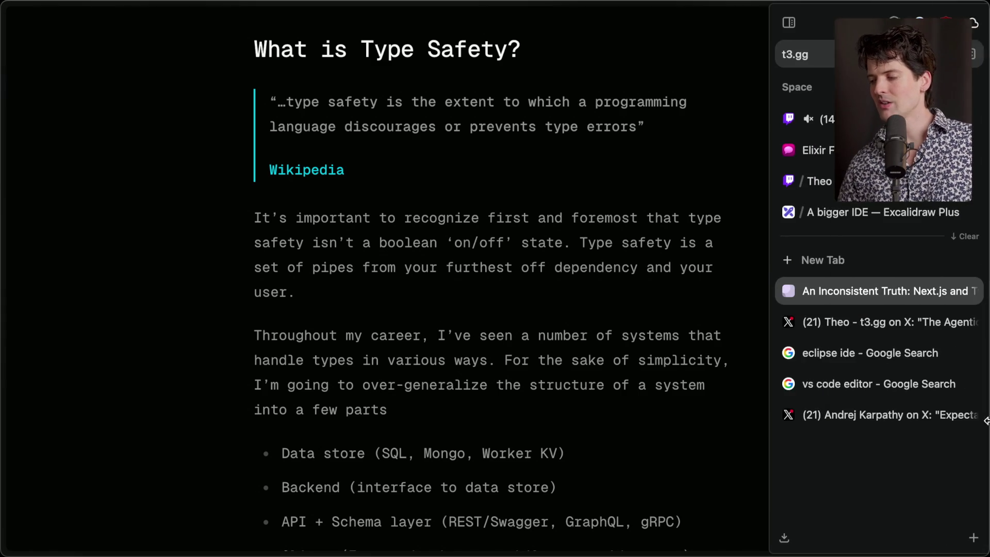
{"action": "left_click", "coordinate": [872, 212]}
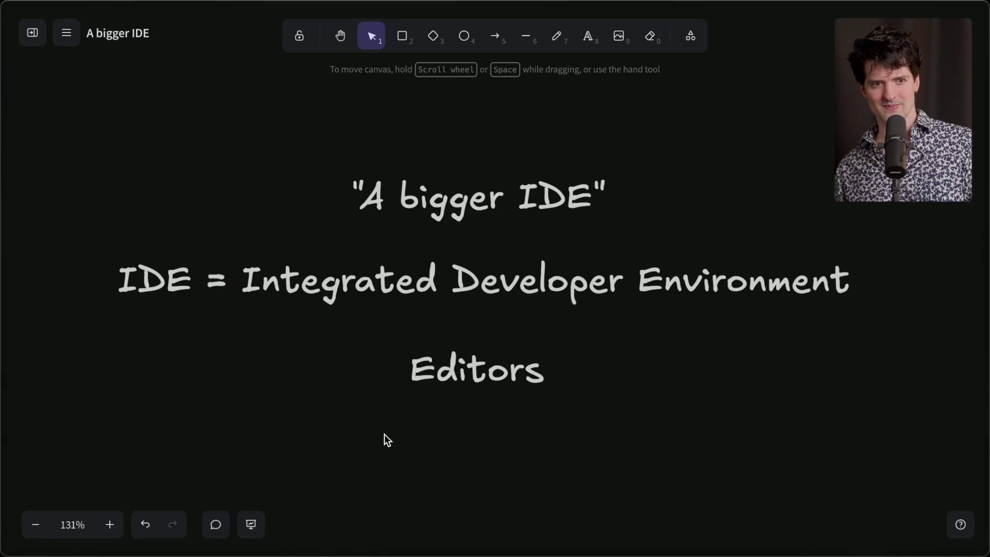
Post '/marker End of bigger ides' in Stream Manager chat, then open the collaborator.bot link
{"action": "mouse_move", "coordinate": [984, 339]}
{"action": "left_click", "coordinate": [820, 119]}
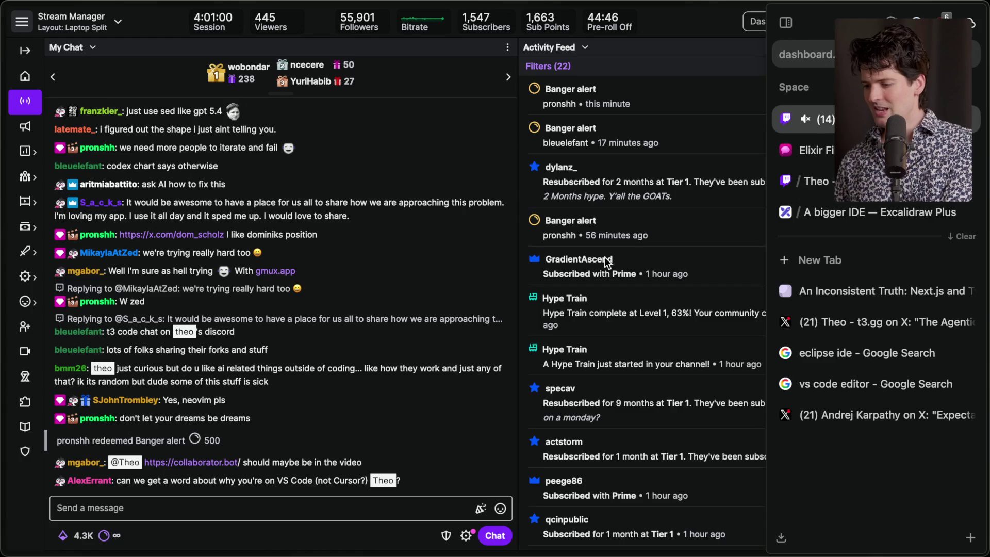
{"action": "type", "text": "/m"}
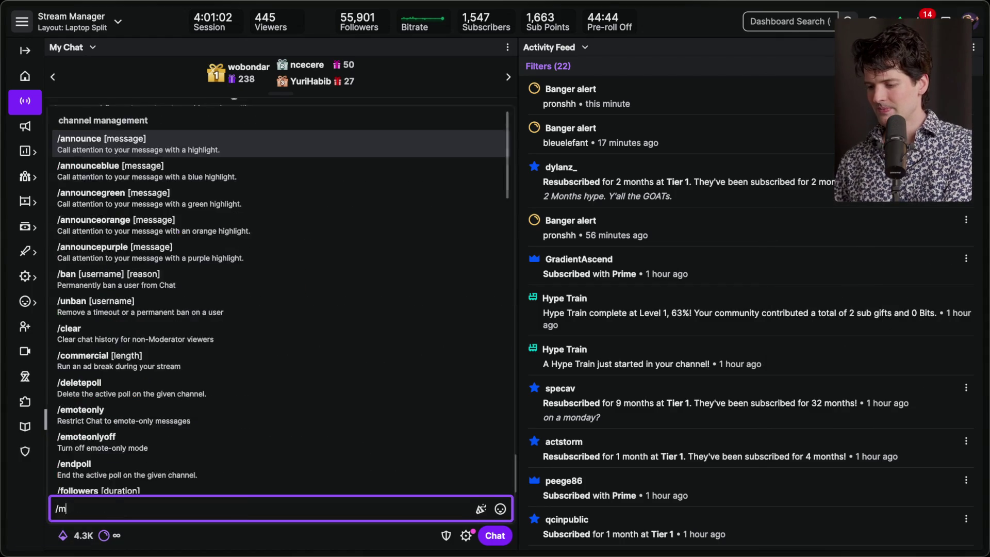
{"action": "type", "text": "arker End of bigger ides"}
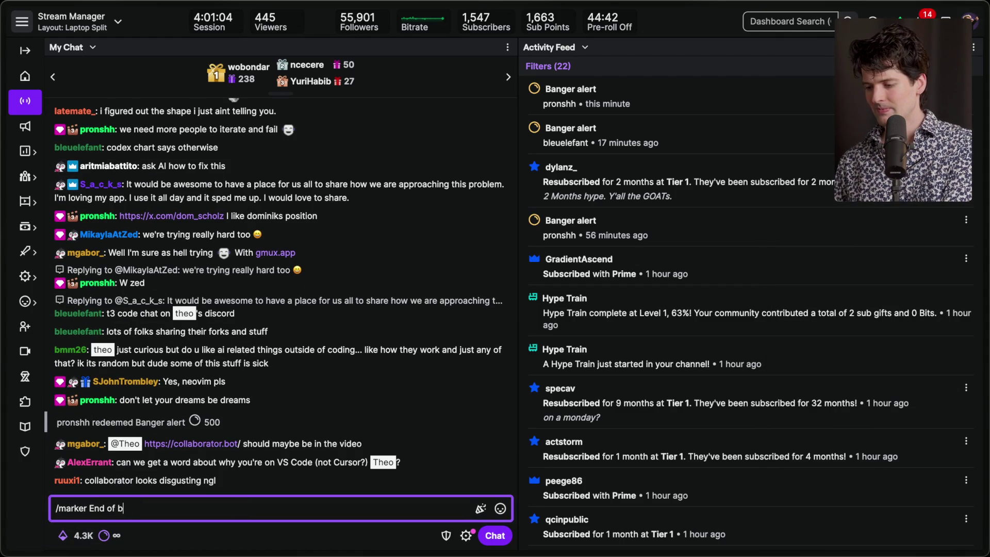
{"action": "key", "text": "Return"}
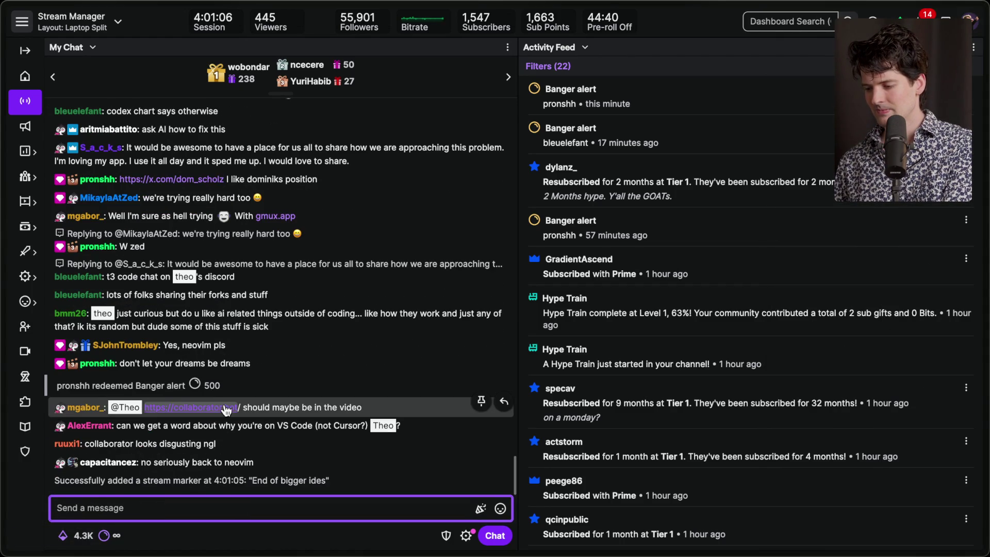
{"action": "left_click", "coordinate": [218, 403]}
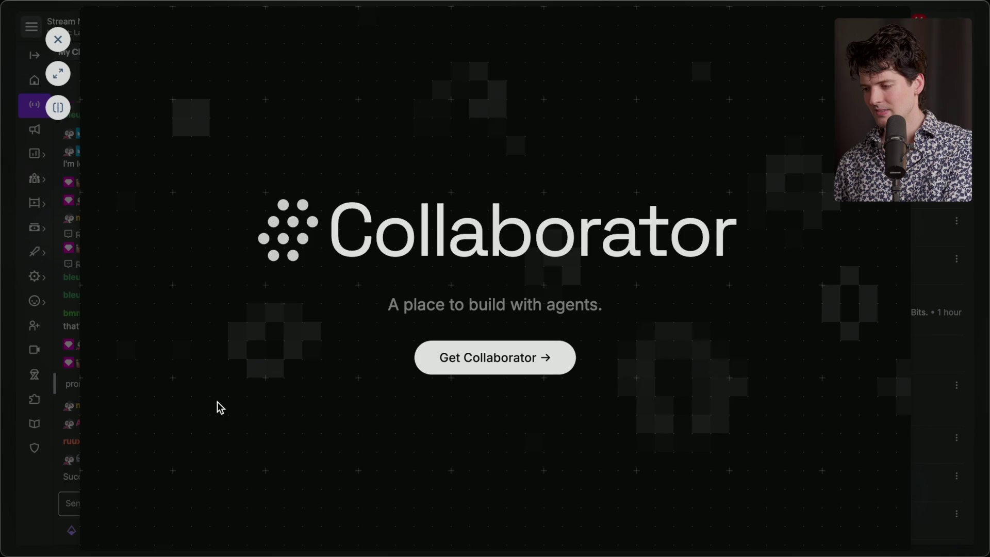
Go to the Collaborator download page and scroll through the collab-public README
{"action": "left_click", "coordinate": [523, 363]}
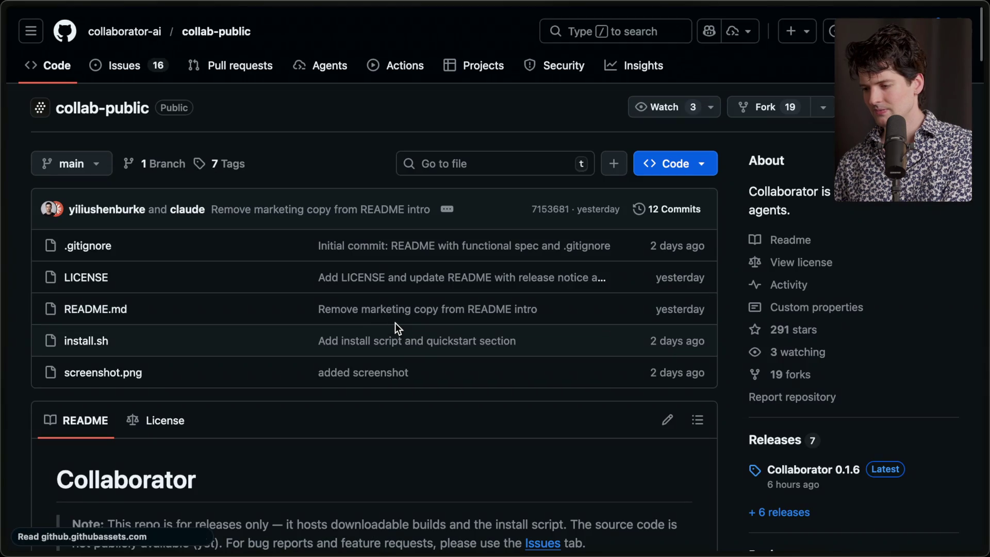
{"action": "scroll", "coordinate": [330, 450], "scroll_direction": "down", "scroll_amount": 1}
{"action": "scroll", "coordinate": [329, 444], "scroll_direction": "down", "scroll_amount": 7}
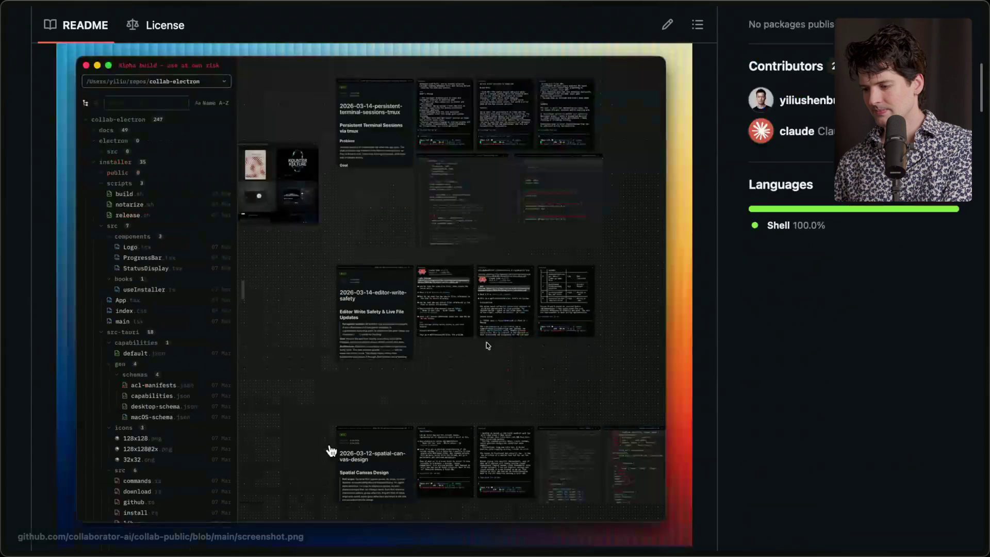
{"action": "scroll", "coordinate": [331, 451], "scroll_direction": "down", "scroll_amount": 1}
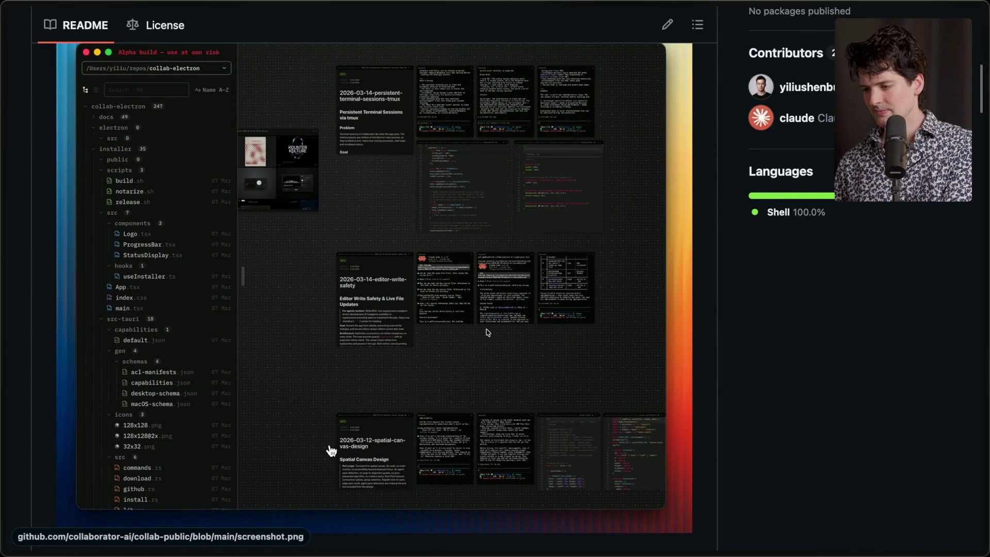
{"action": "scroll", "coordinate": [331, 451], "scroll_direction": "up", "scroll_amount": 1}
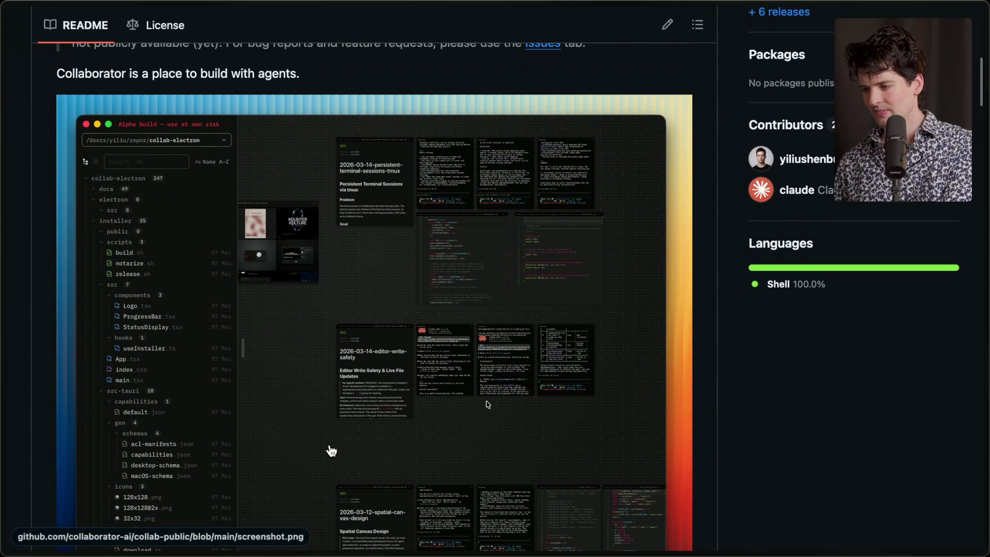
{"action": "scroll", "coordinate": [331, 451], "scroll_direction": "down", "scroll_amount": 7}
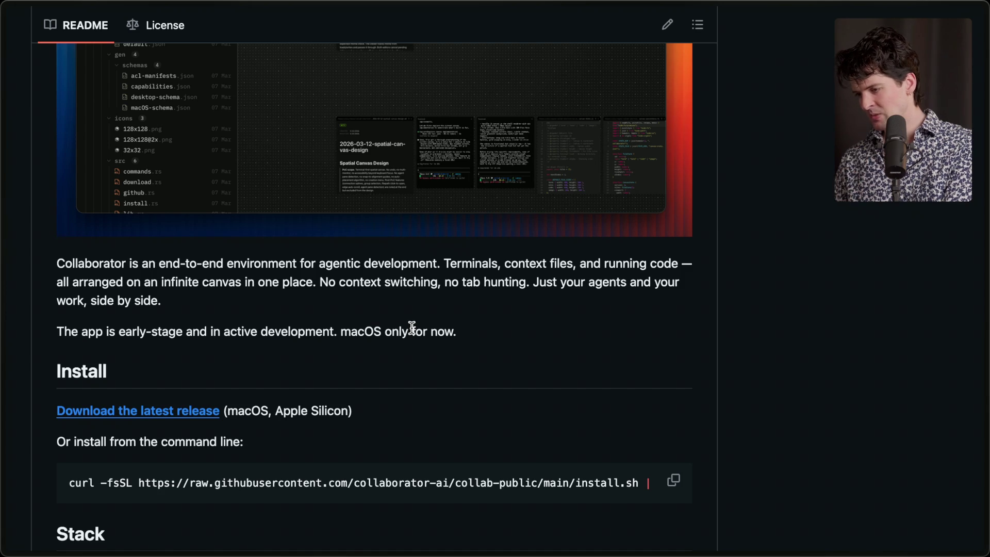
{"action": "scroll", "coordinate": [411, 328], "scroll_direction": "down", "scroll_amount": 6}
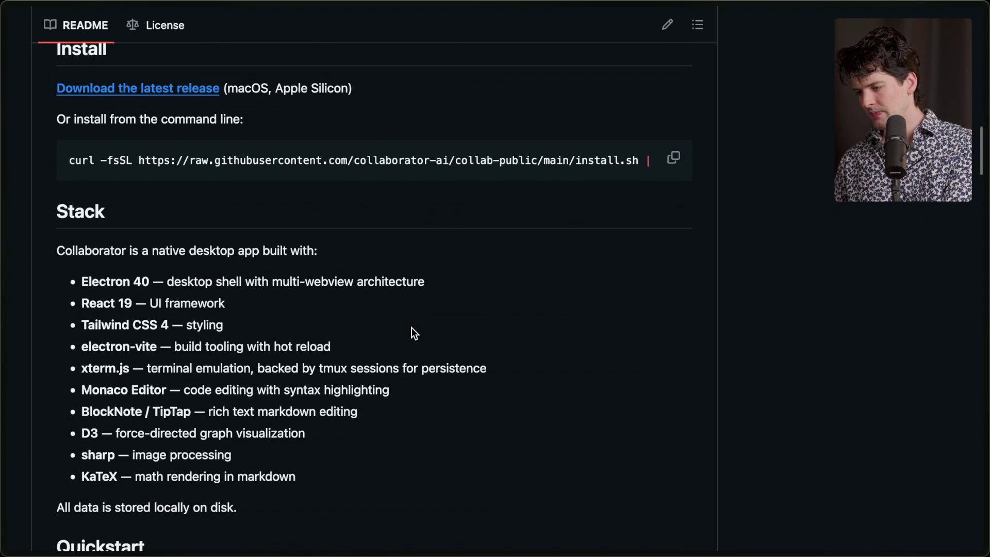
{"action": "scroll", "coordinate": [412, 332], "scroll_direction": "down", "scroll_amount": 10}
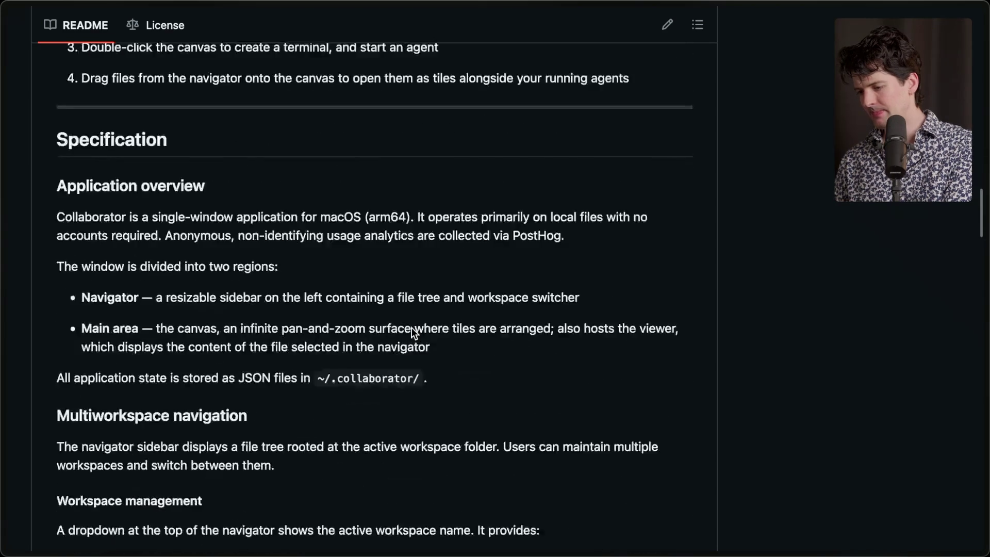
{"action": "scroll", "coordinate": [413, 332], "scroll_direction": "up", "scroll_amount": 20}
{"action": "scroll", "coordinate": [170, 356], "scroll_direction": "up", "scroll_amount": 10}
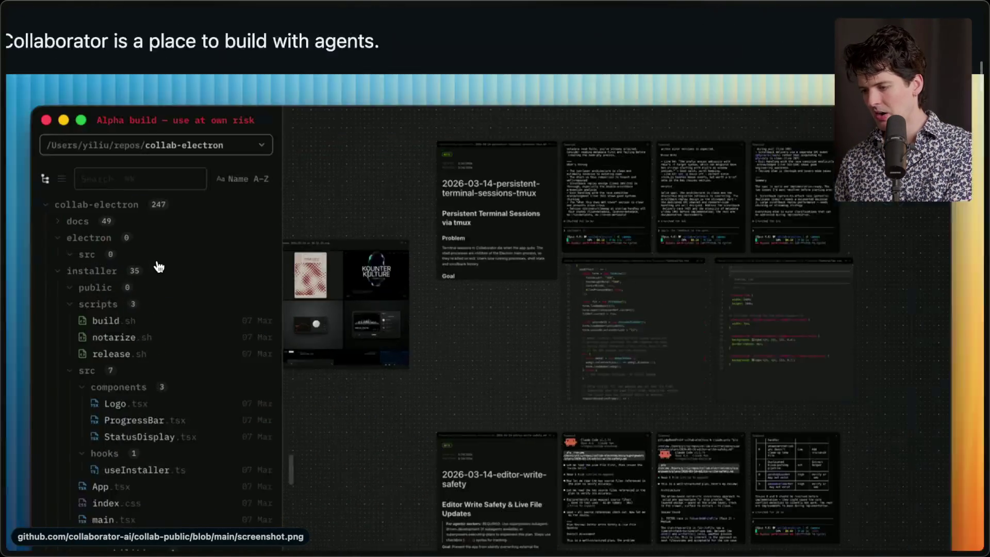
Zoom around the README's app screenshot and bookmark the collab-public repo page
{"action": "scroll", "coordinate": [158, 267], "scroll_direction": "left", "scroll_amount": 2}
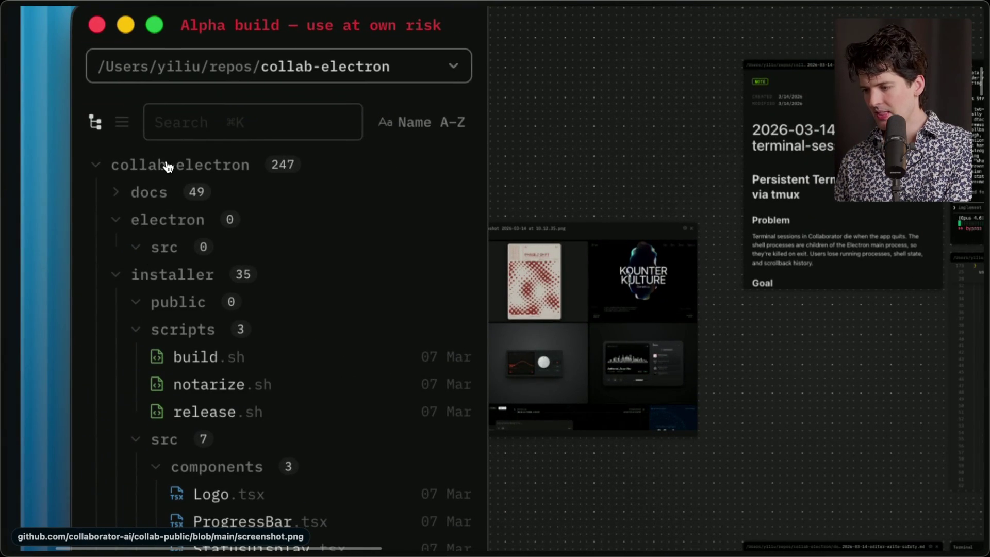
{"action": "scroll", "coordinate": [200, 381], "scroll_direction": "down", "scroll_amount": 20}
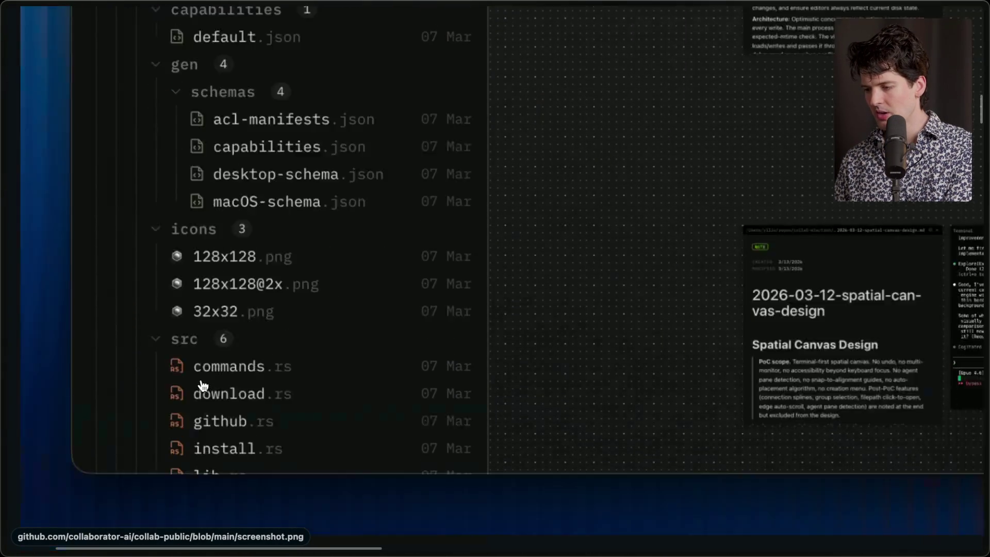
{"action": "scroll", "coordinate": [201, 384], "scroll_direction": "up", "scroll_amount": 10}
{"action": "scroll", "coordinate": [201, 384], "scroll_direction": "down", "scroll_amount": 10}
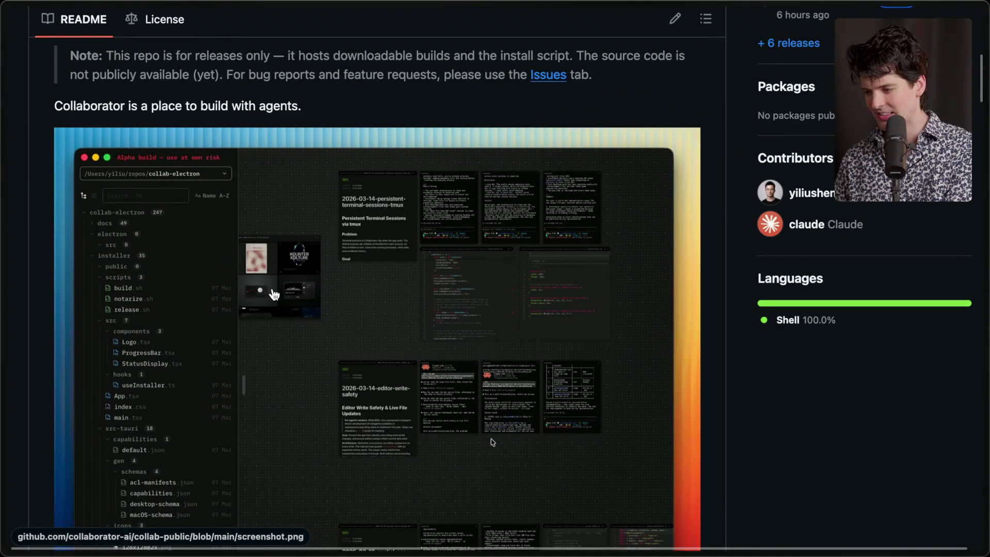
{"action": "scroll", "coordinate": [242, 364], "scroll_direction": "up", "scroll_amount": 10}
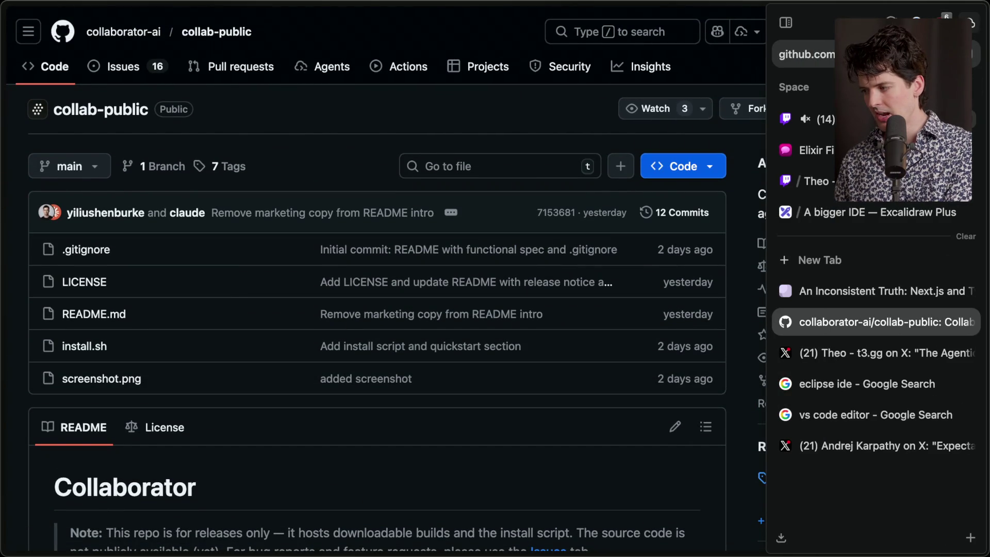
{"action": "left_click", "coordinate": [969, 22]}
{"action": "left_click", "coordinate": [554, 103]}
{"action": "scroll", "coordinate": [779, 384], "scroll_direction": "down", "scroll_amount": 8}
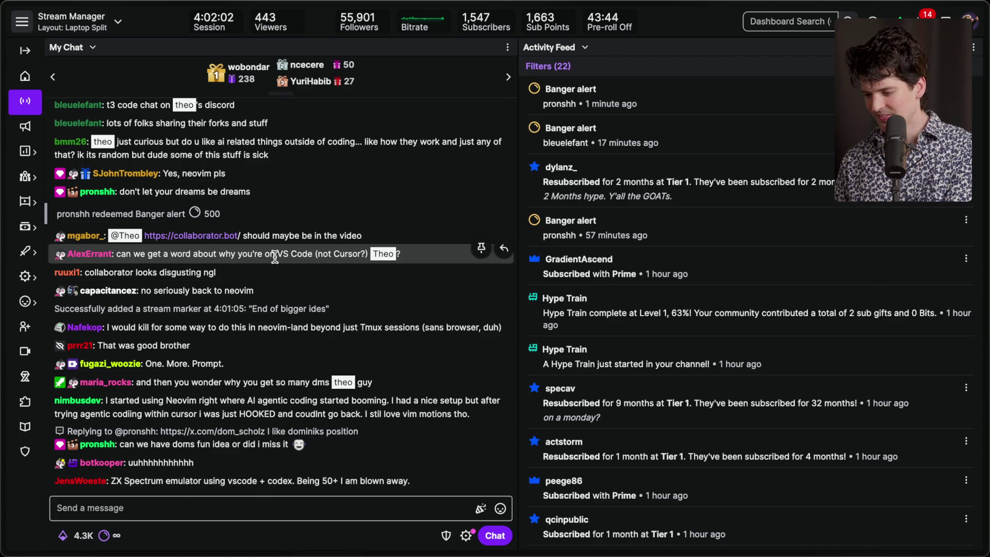
Preview the collaborator.bot link shared in chat, copy its address, and close the preview
{"action": "left_click", "coordinate": [221, 237]}
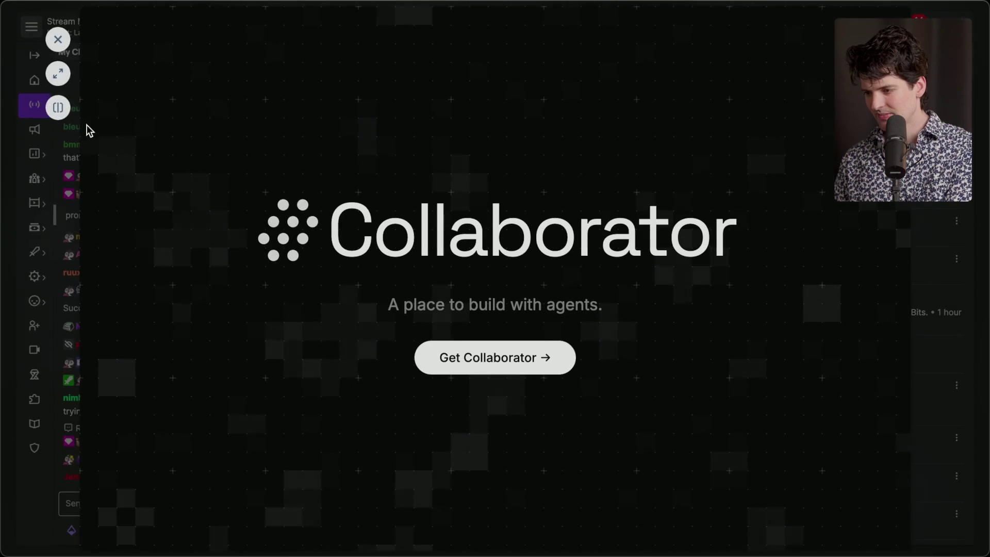
{"action": "key", "text": "super+shift+c"}
{"action": "key", "text": "Escape"}
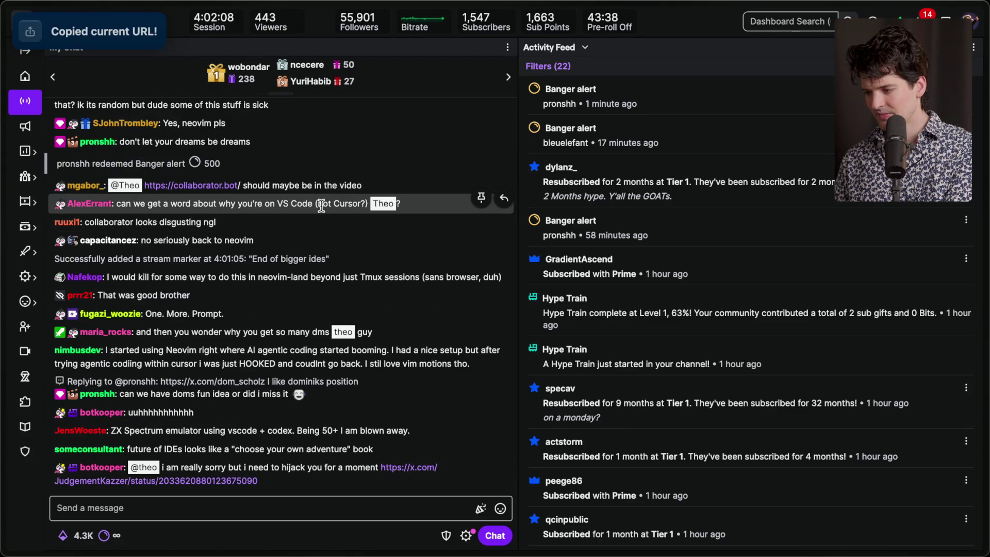
Load collaborator.bot in a new Helium browser tab, then return to Stream Manager chat
{"action": "triple_click", "coordinate": [333, 203]}
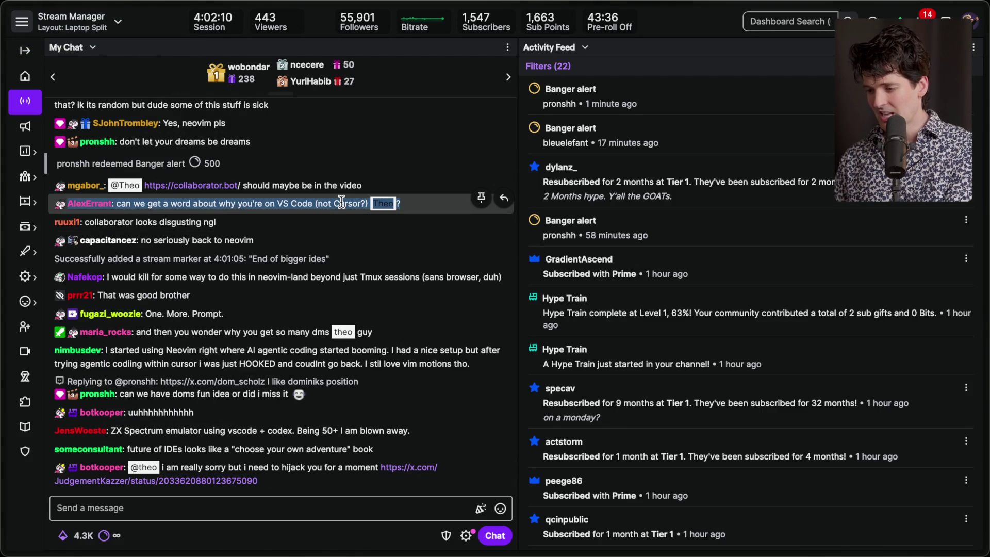
{"action": "key", "text": "super+Tab"}
{"action": "key", "text": "super+Tab"}
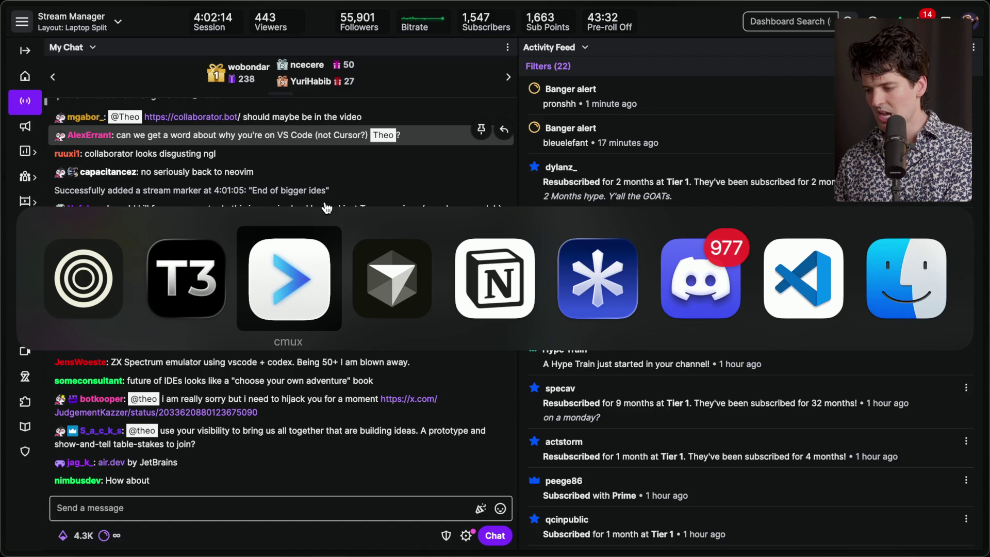
{"action": "key", "text": "super+Tab"}
{"action": "key", "text": "super+Tab"}
{"action": "key", "text": "super+Tab"}
{"action": "key", "text": "super+shift+Tab"}
{"action": "key", "text": "super+shift+Tab"}
{"action": "key", "text": "super+shift+Tab"}
{"action": "key", "text": "super+shift+Tab"}
{"action": "key", "text": "super+Tab"}
{"action": "key", "text": "super+Tab"}
{"action": "key", "text": "super+Tab"}
{"action": "key", "text": "super+Tab"}
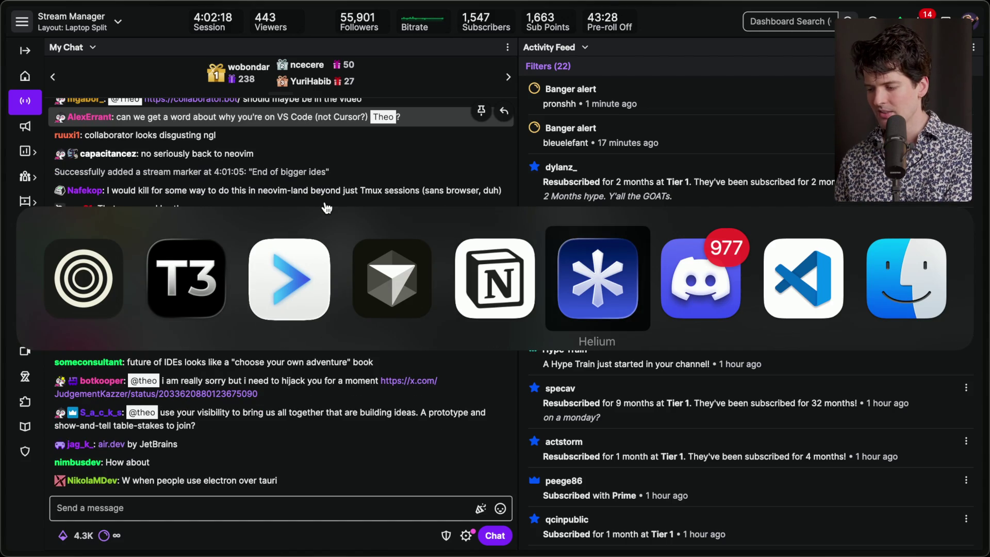
{"action": "key", "text": "super+t"}
{"action": "type", "text": "collaborator.bot"}
{"action": "key", "text": "Return"}
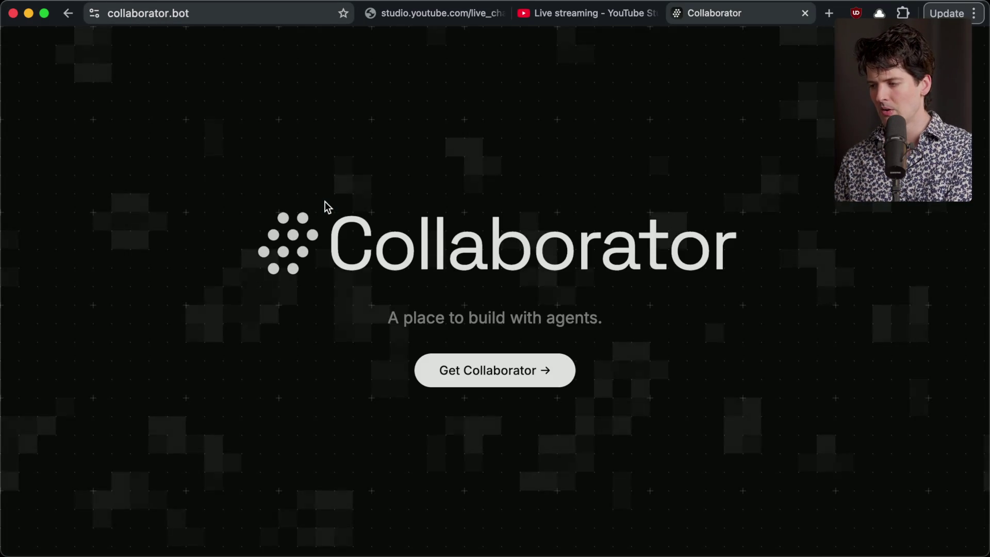
{"action": "key", "text": "ctrl+shift+Tab"}
{"action": "key", "text": "super+Tab"}
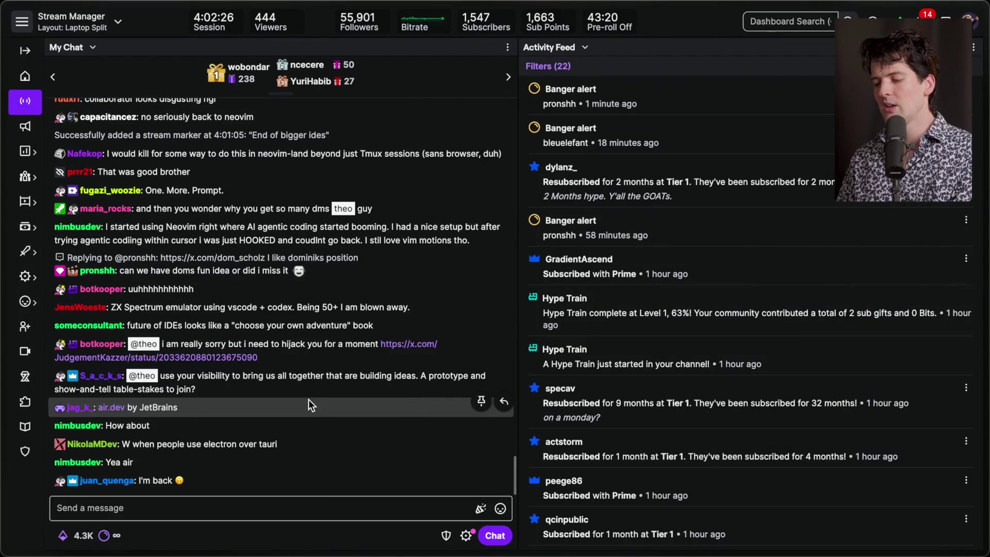
Preview the linked X post about NVIDIA DLSS 5, close it, and switch to Notion
{"action": "left_click", "coordinate": [245, 356]}
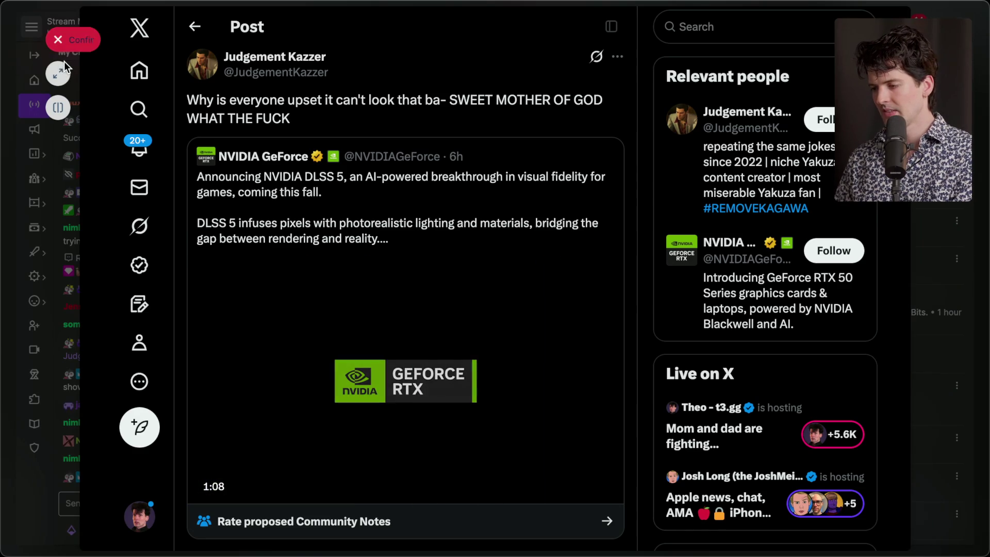
{"action": "left_click", "coordinate": [59, 40]}
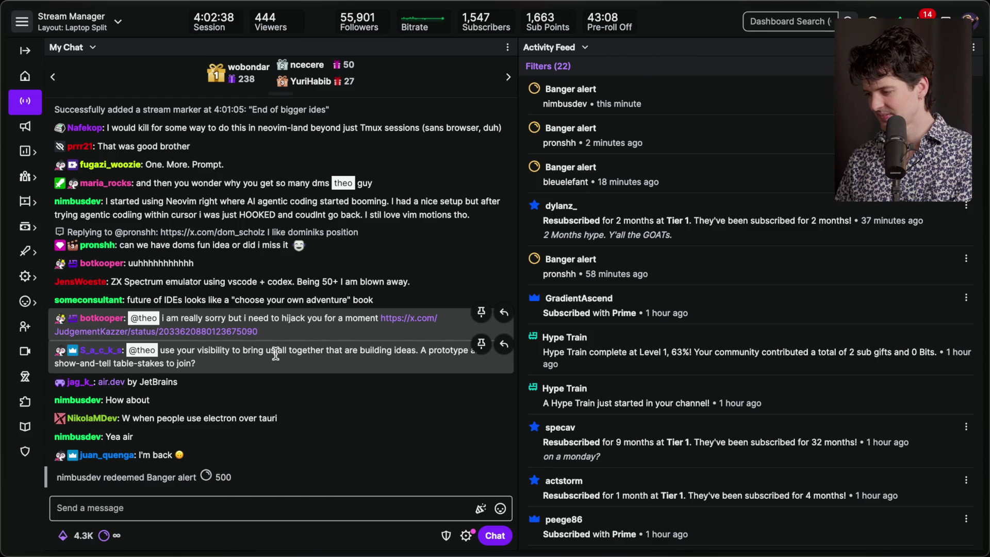
{"action": "key", "text": "super+Tab"}
{"action": "key", "text": "super+Tab"}
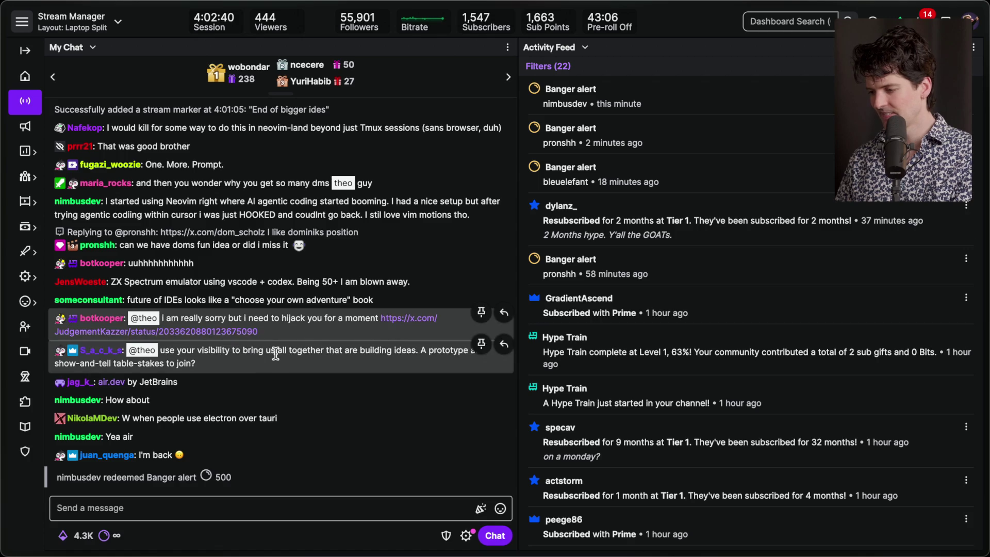
{"action": "key", "text": "super+Tab"}
{"action": "key", "text": "super+Tab"}
{"action": "key", "text": "super+Tab"}
{"action": "key", "text": "super+Tab"}
{"action": "key", "text": "super+Tab"}
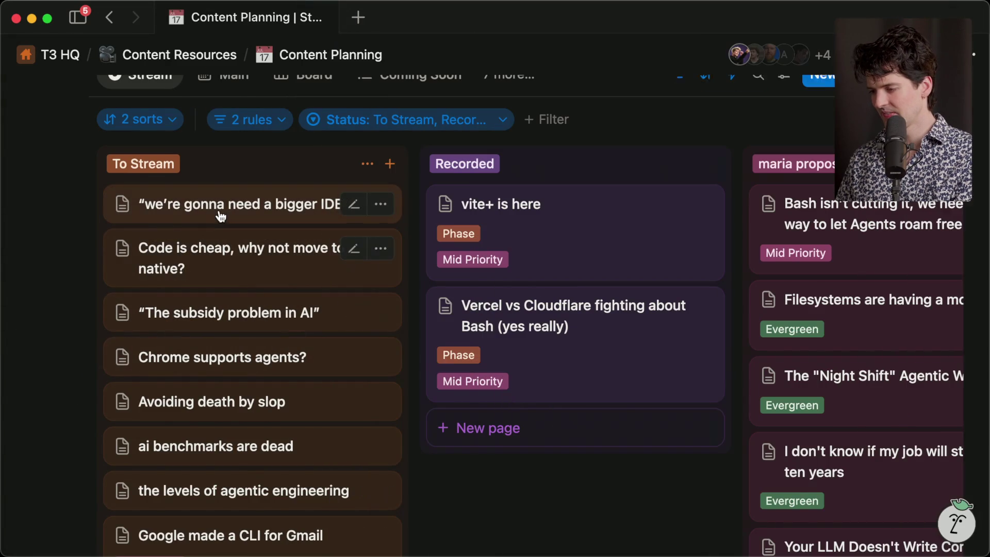
Drag the 'we're gonna need a bigger IDE' card from To Stream into Recorded, then return to Stream Manager
{"action": "mouse_move", "coordinate": [203, 207]}
{"action": "left_mouse_down"}
{"action": "mouse_move", "coordinate": [308, 250]}
{"action": "mouse_move", "coordinate": [541, 400]}
{"action": "left_mouse_up"}
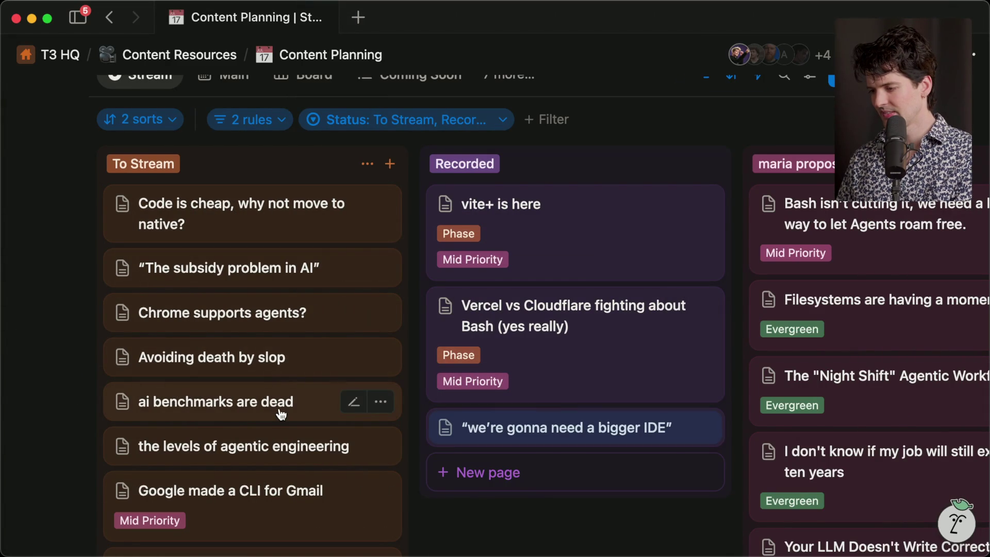
{"action": "scroll", "coordinate": [281, 414], "scroll_direction": "right", "scroll_amount": 1}
{"action": "scroll", "coordinate": [281, 414], "scroll_direction": "right", "scroll_amount": 2}
{"action": "key", "text": "super+Tab"}
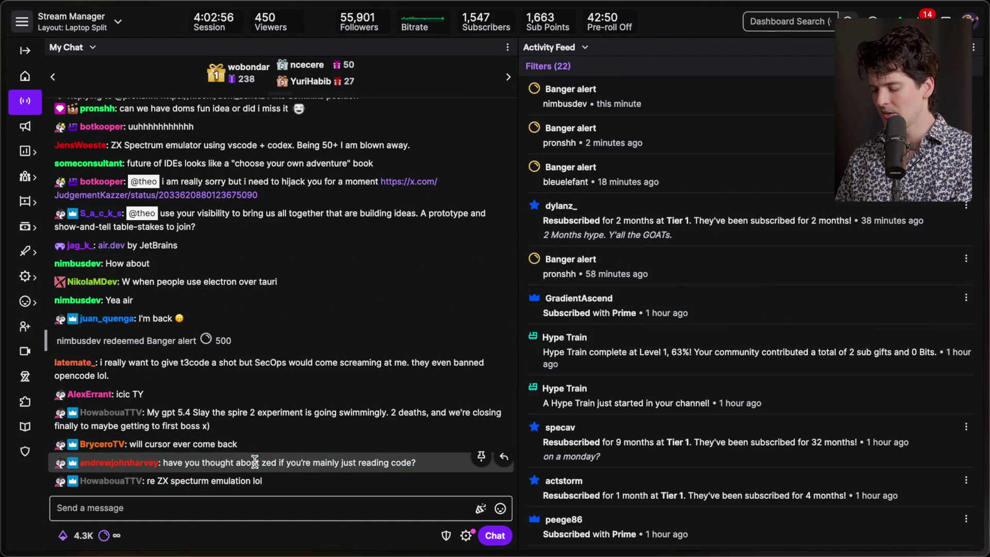
{"action": "left_click", "coordinate": [250, 506]}
{"action": "scroll", "coordinate": [259, 381], "scroll_direction": "up", "scroll_amount": 5}
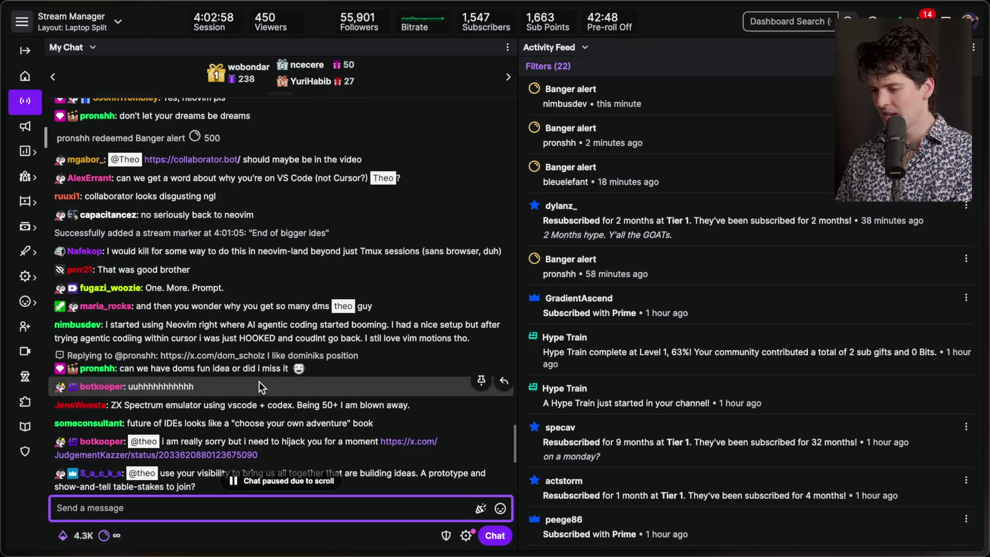
{"action": "scroll", "coordinate": [116, 296], "scroll_direction": "up", "scroll_amount": 7}
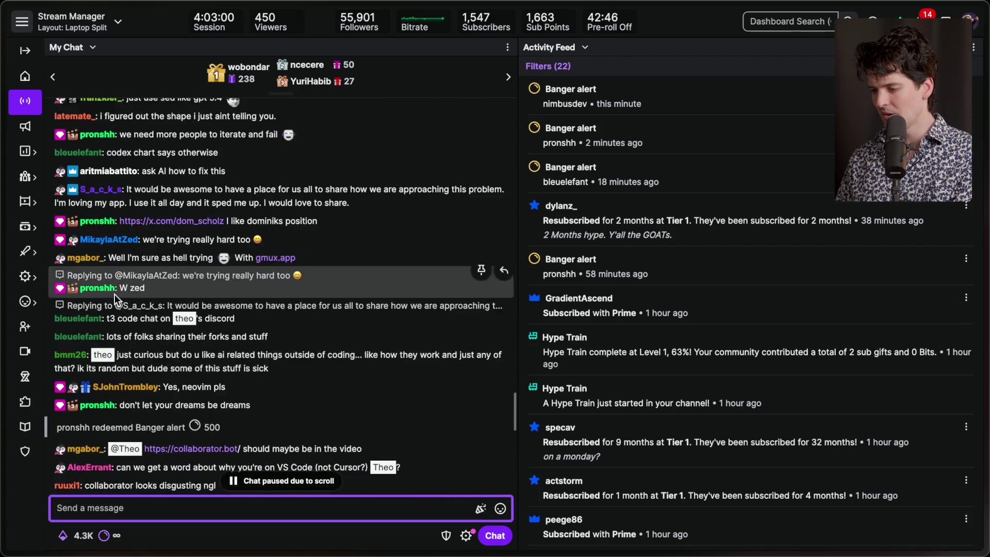
{"action": "scroll", "coordinate": [114, 294], "scroll_direction": "down", "scroll_amount": 10}
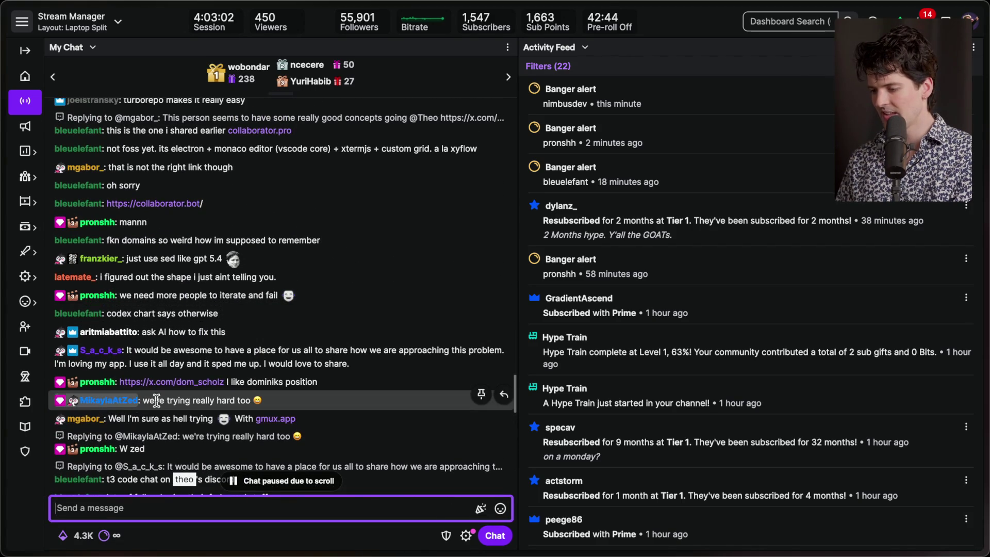
{"action": "left_click", "coordinate": [189, 534]}
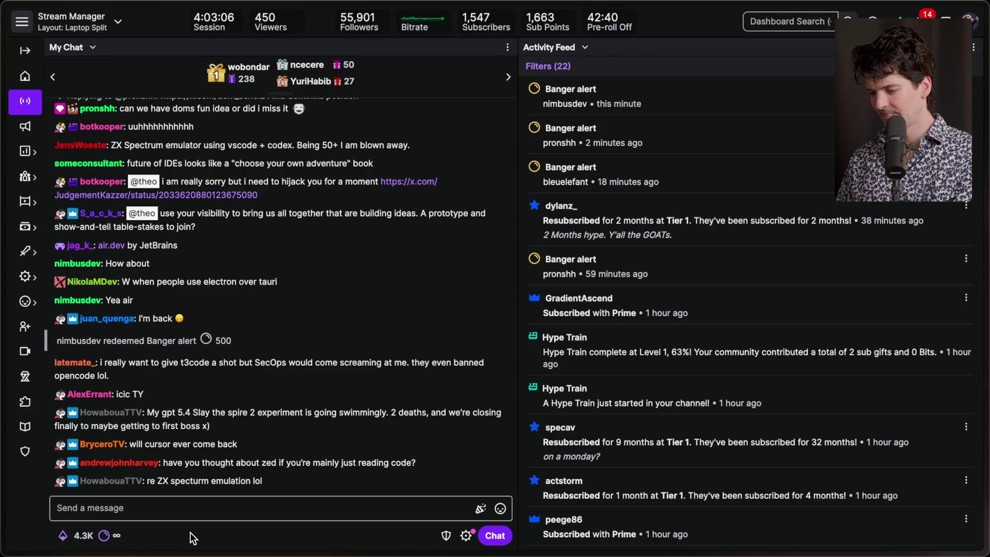
{"action": "triple_click", "coordinate": [219, 445]}
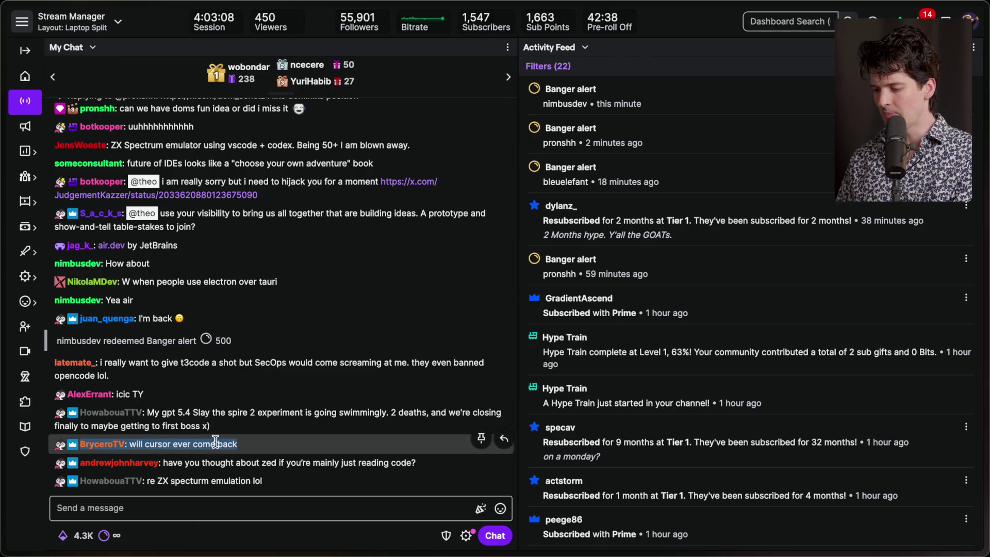
{"action": "left_click", "coordinate": [219, 444]}
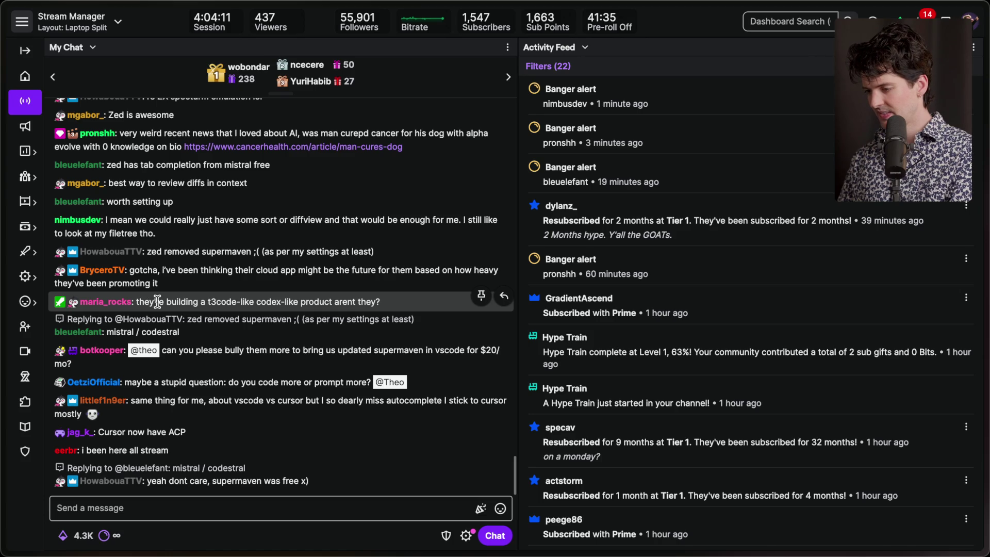
{"action": "triple_click", "coordinate": [163, 304]}
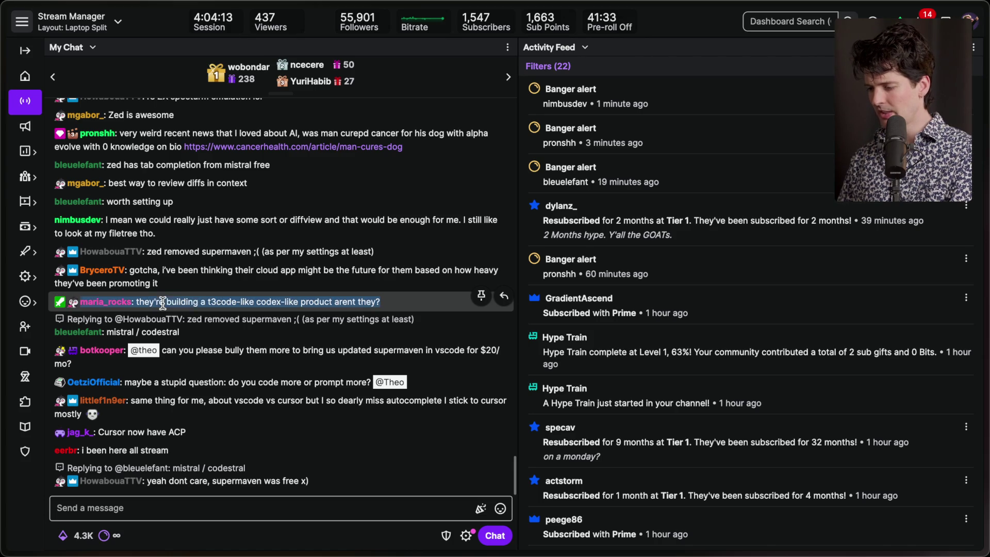
Read through chat, then allow AutoMod's held message 'have you tried jira tho' into chat
{"action": "left_click", "coordinate": [272, 306]}
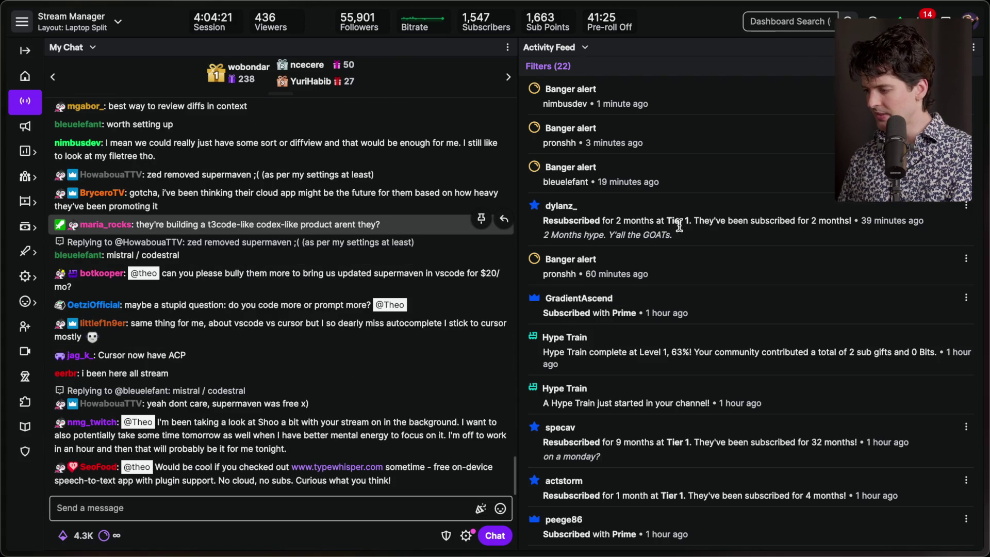
{"action": "left_click", "coordinate": [567, 235]}
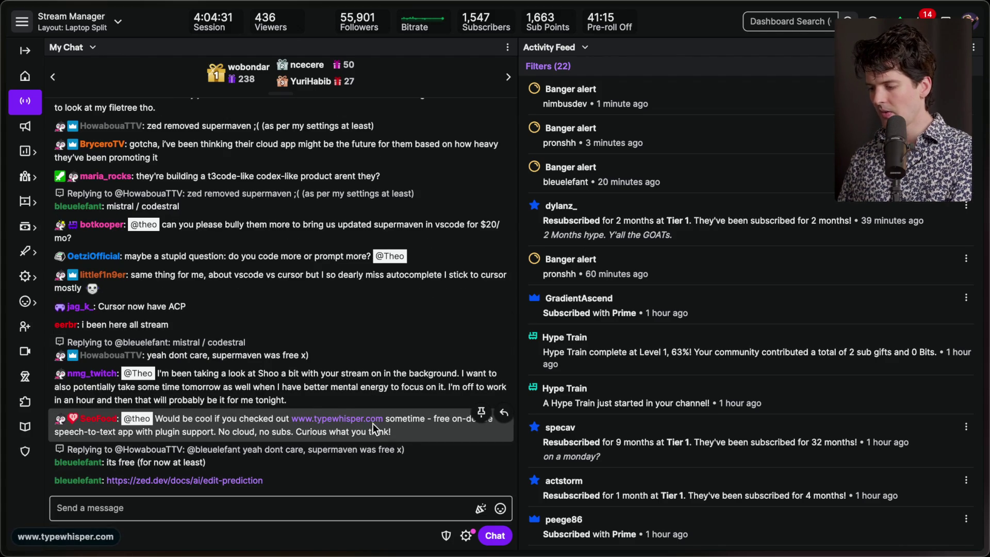
{"action": "triple_click", "coordinate": [401, 426]}
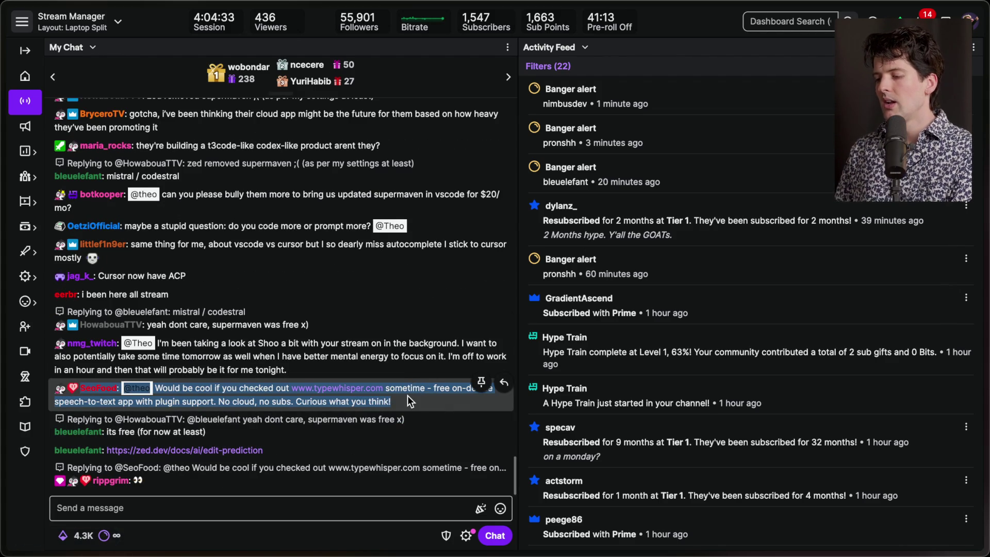
{"action": "scroll", "coordinate": [407, 395], "scroll_direction": "up", "scroll_amount": 1}
{"action": "scroll", "coordinate": [409, 402], "scroll_direction": "down", "scroll_amount": 1}
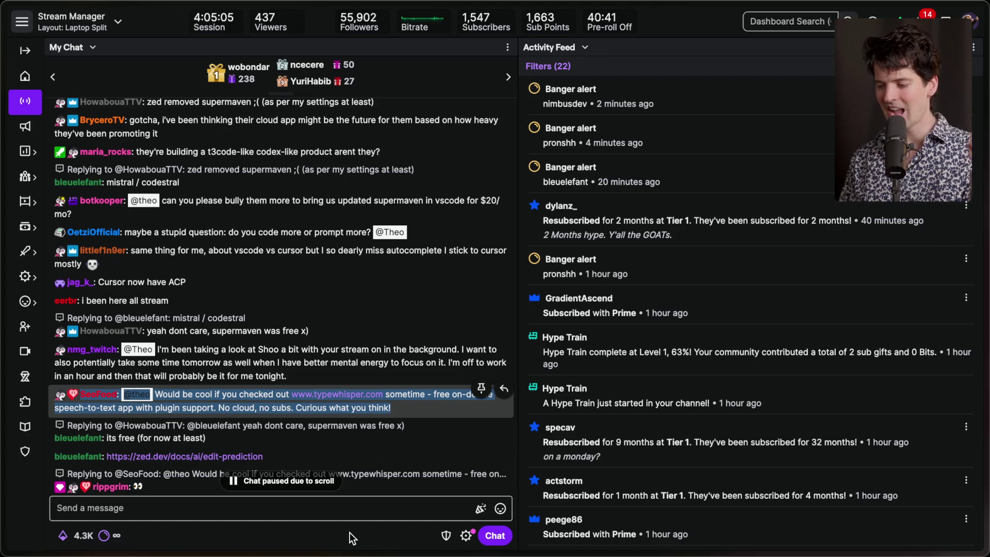
{"action": "scroll", "coordinate": [367, 331], "scroll_direction": "down", "scroll_amount": 5}
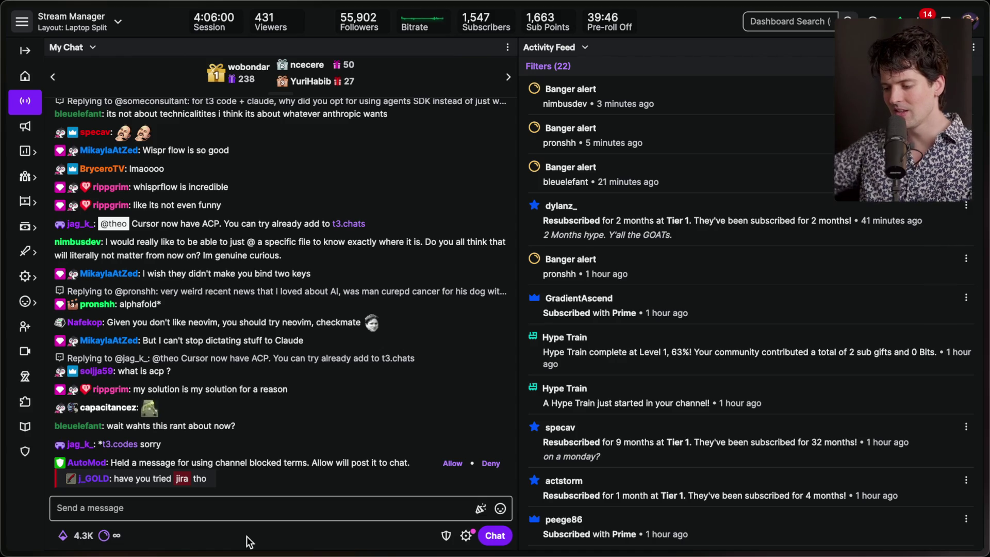
{"action": "left_click", "coordinate": [453, 462]}
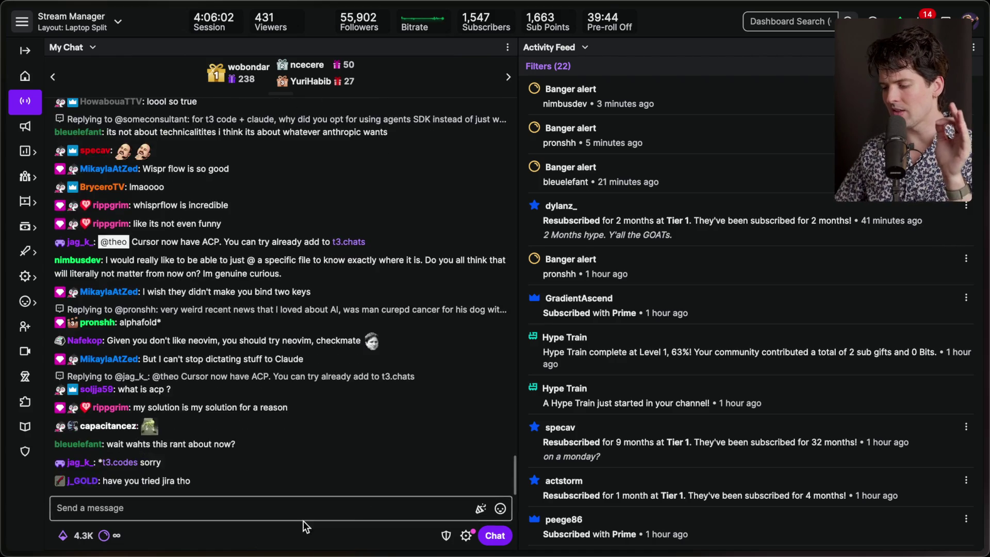
After reading the GUI discussion in chat, switch to Notion's Content Planning board
{"action": "left_click", "coordinate": [303, 515]}
{"action": "left_click", "coordinate": [287, 535]}
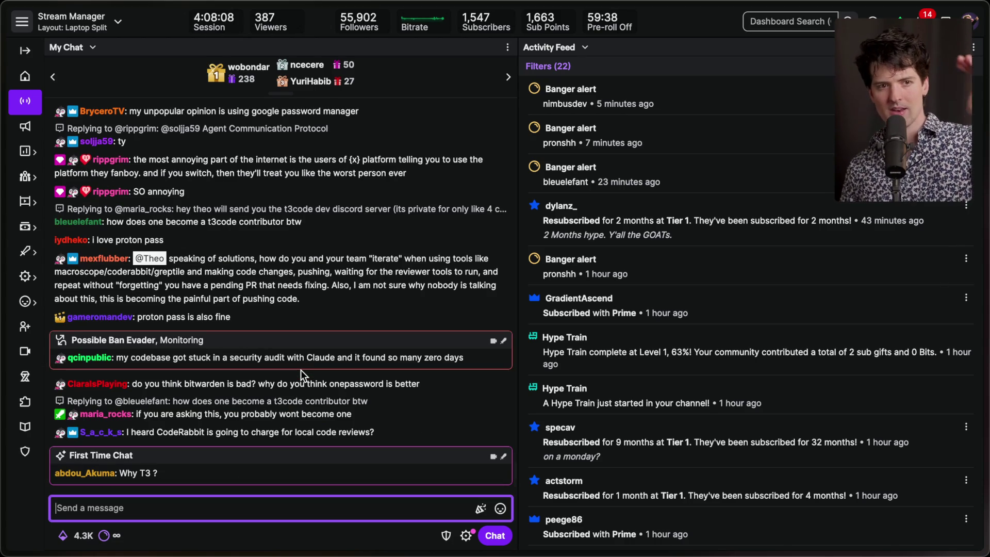
{"action": "key", "text": "super+Tab"}
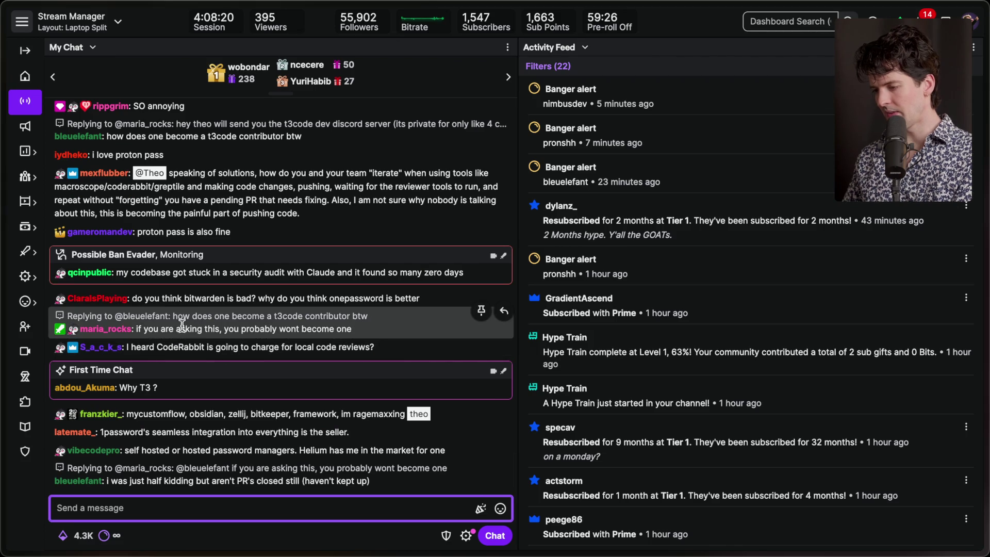
{"action": "left_click", "coordinate": [239, 314]}
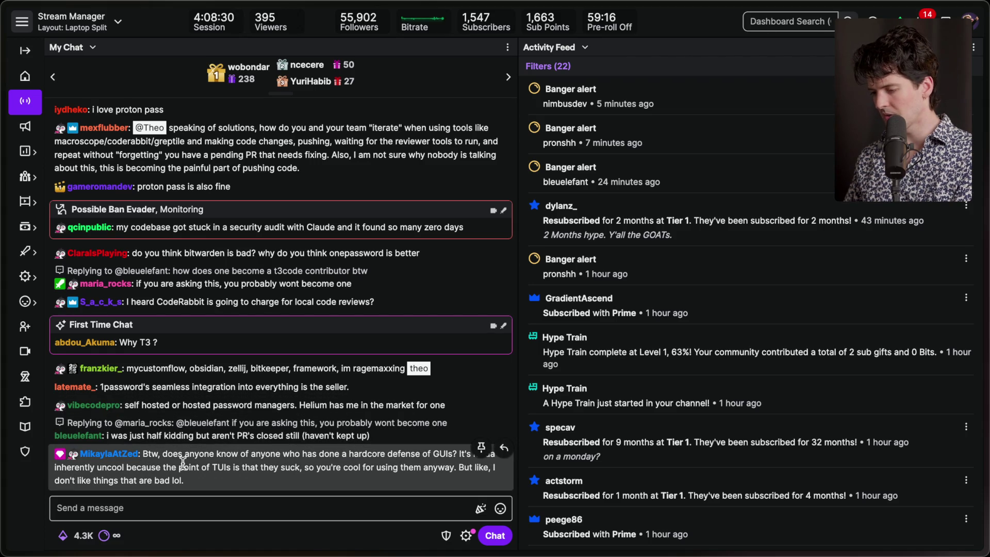
{"action": "triple_click", "coordinate": [293, 466]}
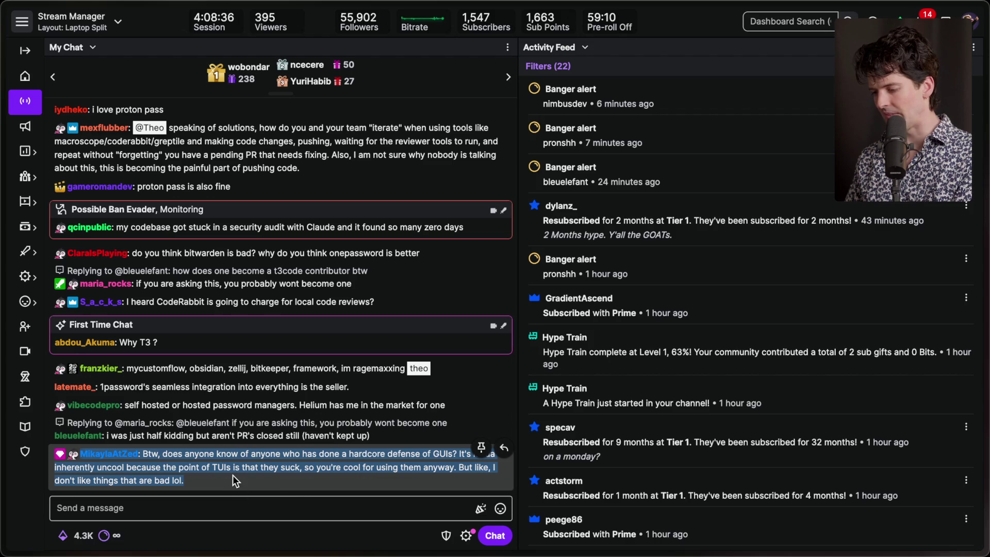
{"action": "key", "text": "super+Tab"}
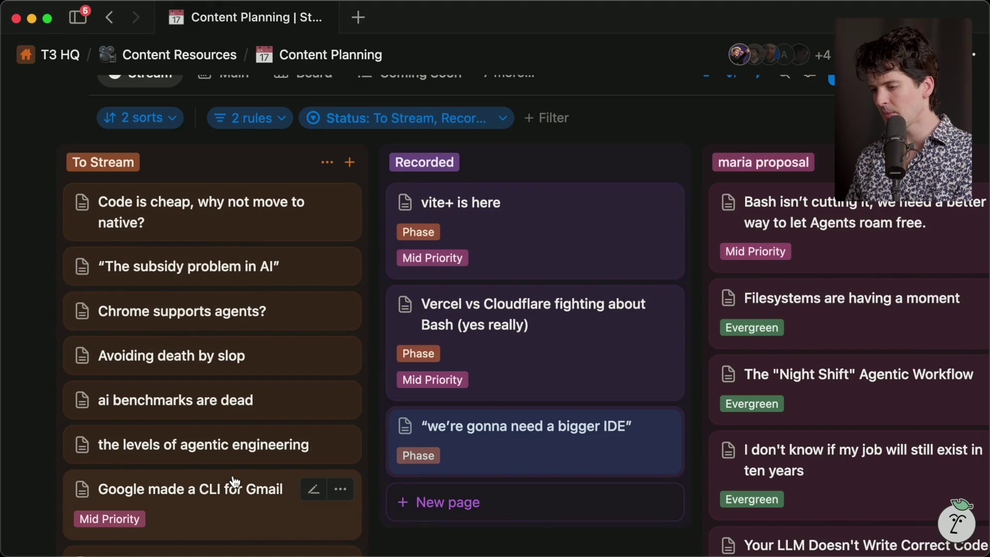
Return to the Stream Manager chat and mark the lower chat messages for a region screenshot
{"action": "key", "text": "super+Tab"}
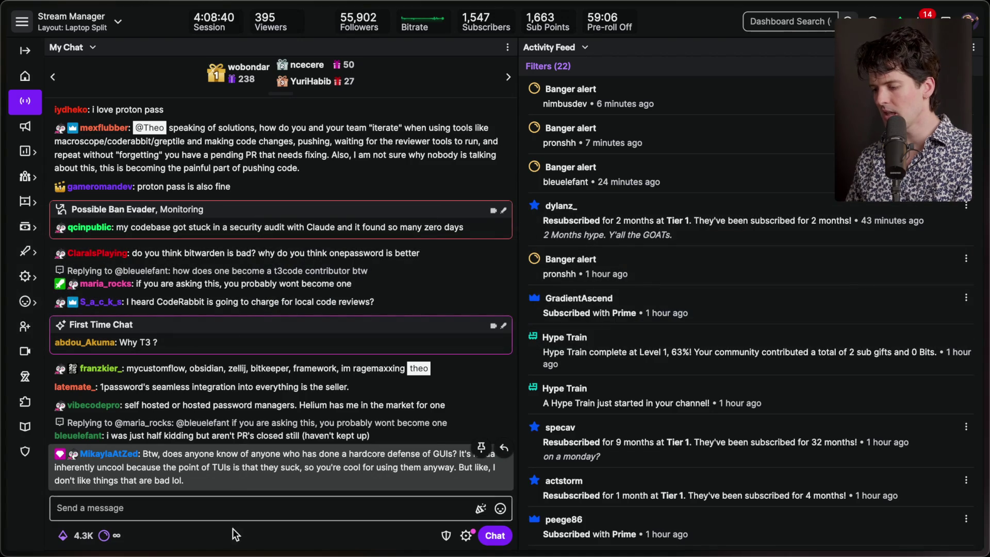
{"action": "left_click", "coordinate": [233, 537]}
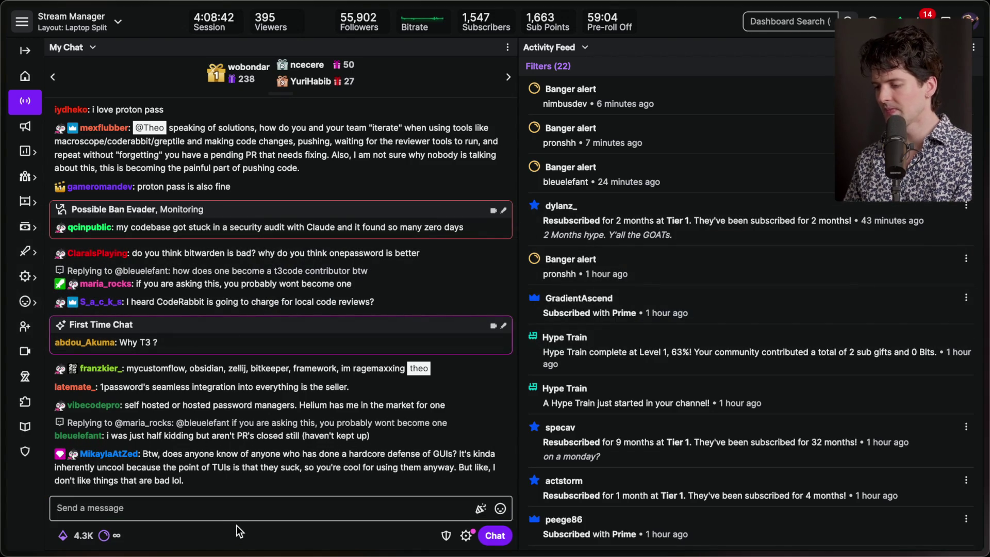
{"action": "key", "text": "super+Tab"}
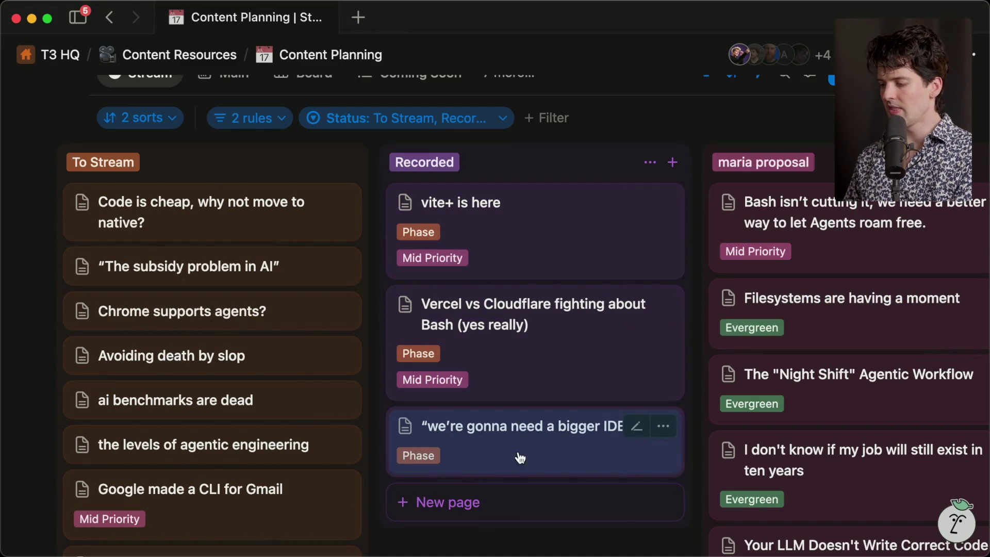
{"action": "key", "text": "super+Tab"}
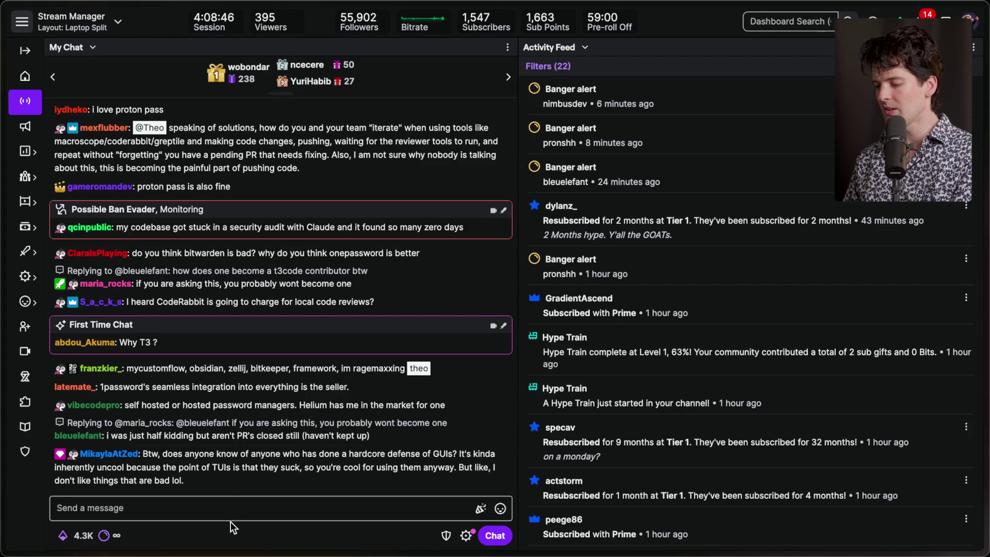
{"action": "left_click", "coordinate": [383, 517]}
{"action": "left_click", "coordinate": [183, 527]}
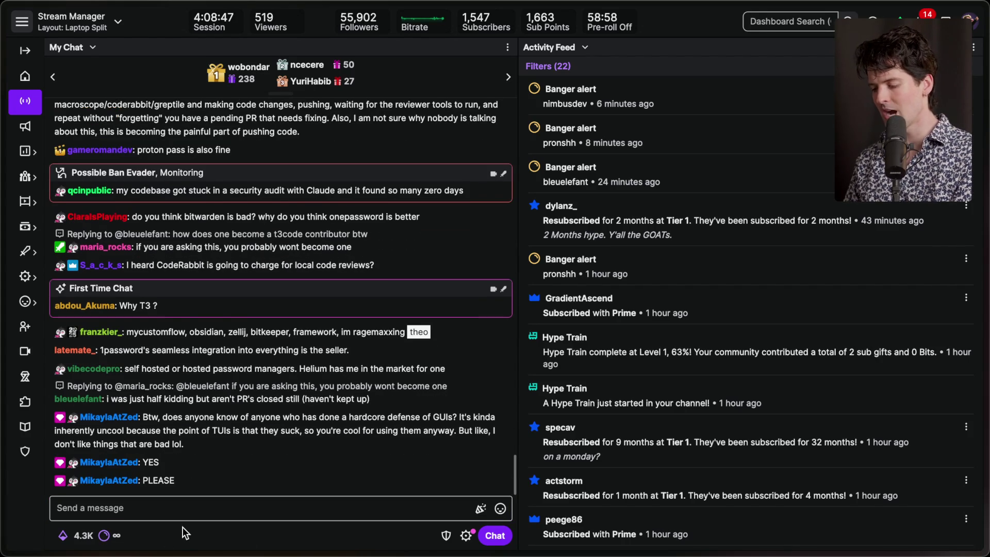
{"action": "key", "text": "super+shift+4"}
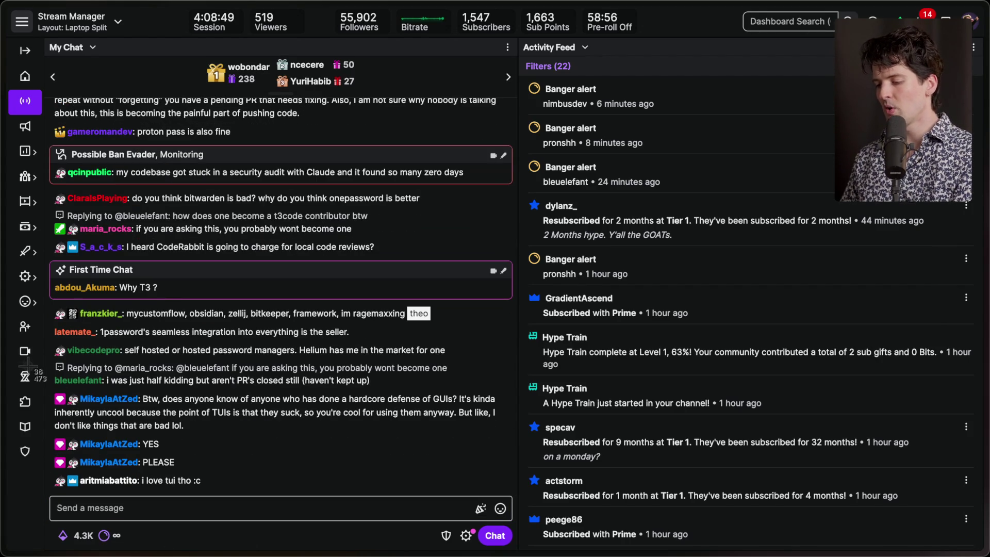
{"action": "left_click_drag", "start_coordinate": [38, 355], "coordinate": [503, 545]}
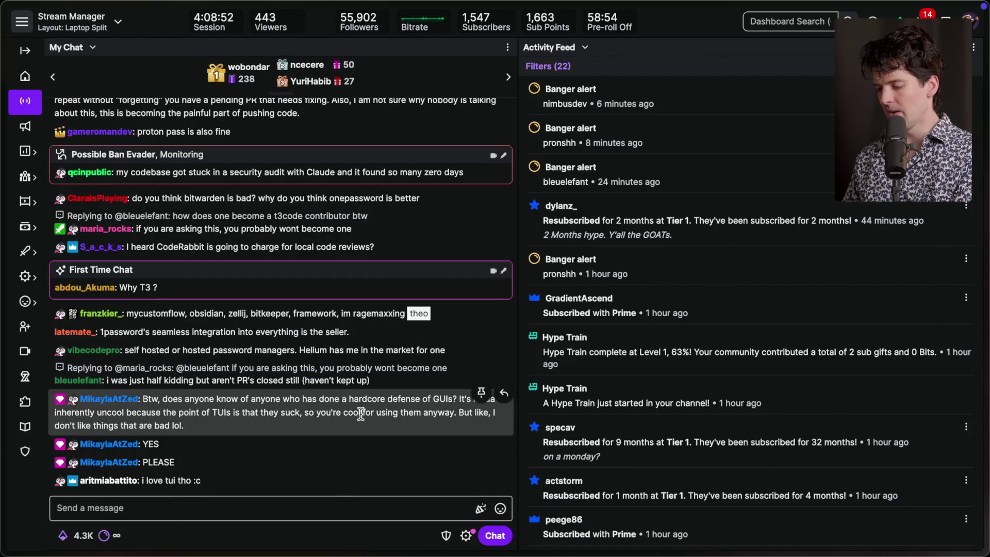
Capture the marked GUI-versus-TUI chat region in CleanShot X and return to Stream Manager chat
{"action": "left_click", "coordinate": [332, 505]}
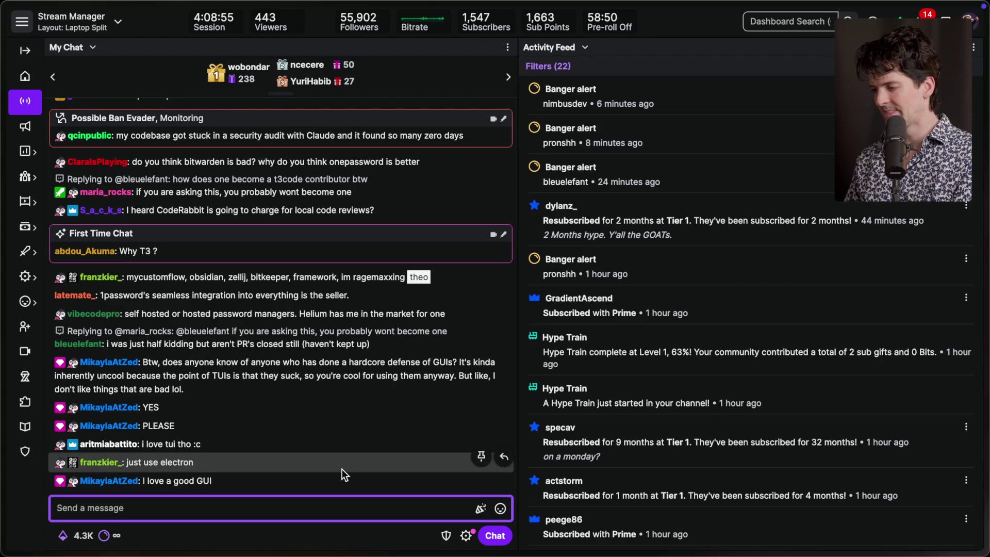
{"action": "key", "text": "super+Tab"}
{"action": "key", "text": "super+Tab"}
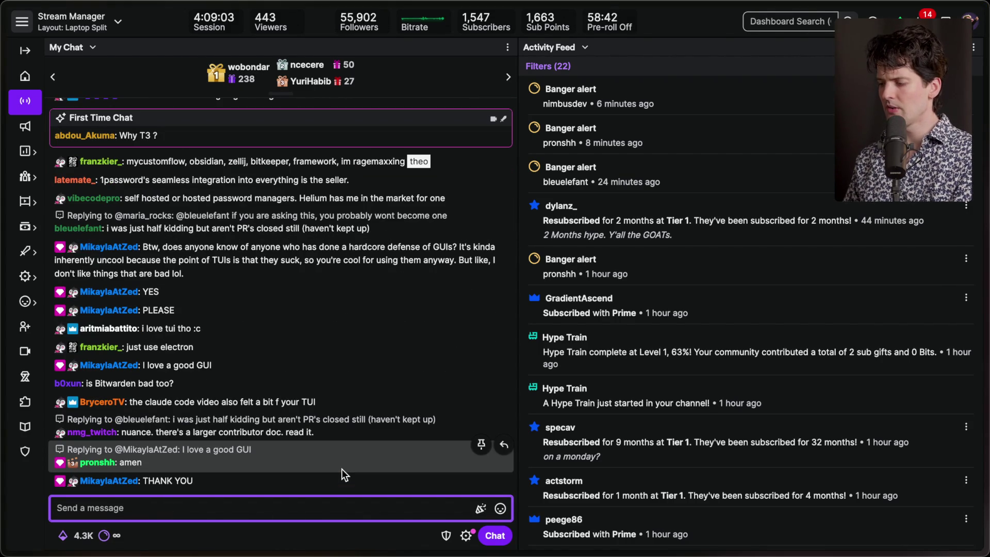
{"action": "mouse_move", "coordinate": [912, 372]}
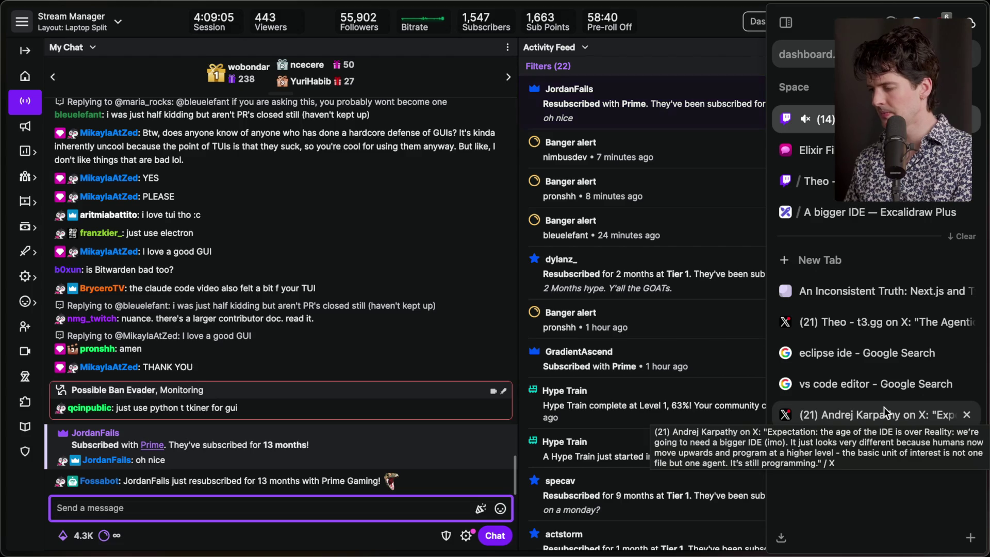
Open twitch.tv in a new tab to confirm cmgriffing is live, then return to Stream Manager
{"action": "key", "text": "super+t"}
{"action": "type", "text": "xa"}
{"action": "type", "text": "twitch.tv"}
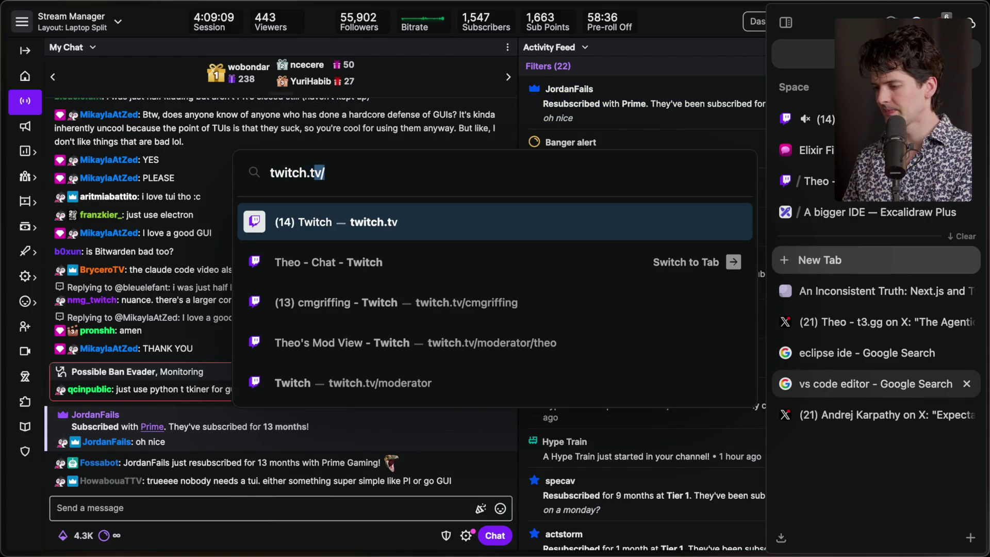
{"action": "key", "text": "Return"}
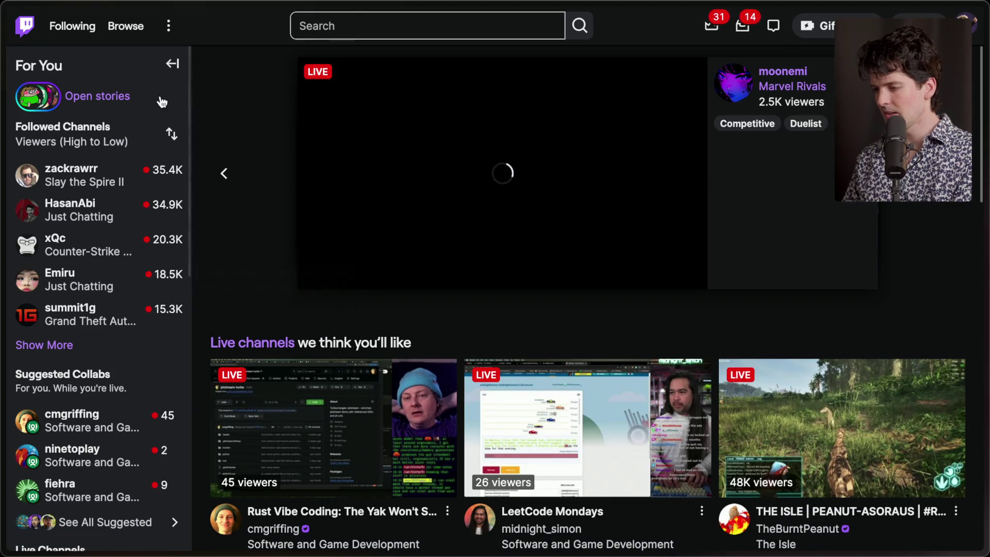
{"action": "mouse_move", "coordinate": [74, 413]}
{"action": "scroll", "coordinate": [93, 392], "scroll_direction": "down", "scroll_amount": 2}
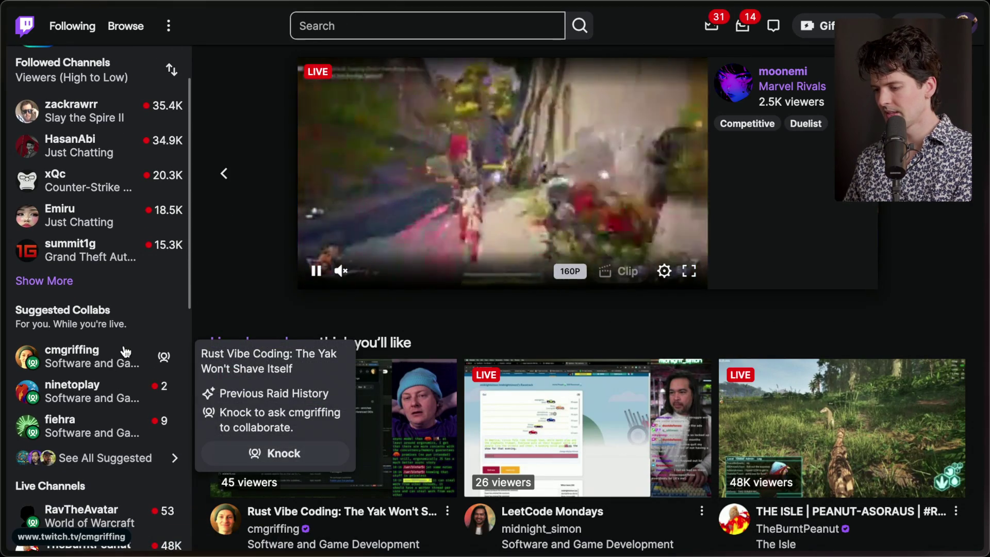
{"action": "scroll", "coordinate": [126, 308], "scroll_direction": "up", "scroll_amount": 2}
{"action": "key", "text": "ctrl+Tab"}
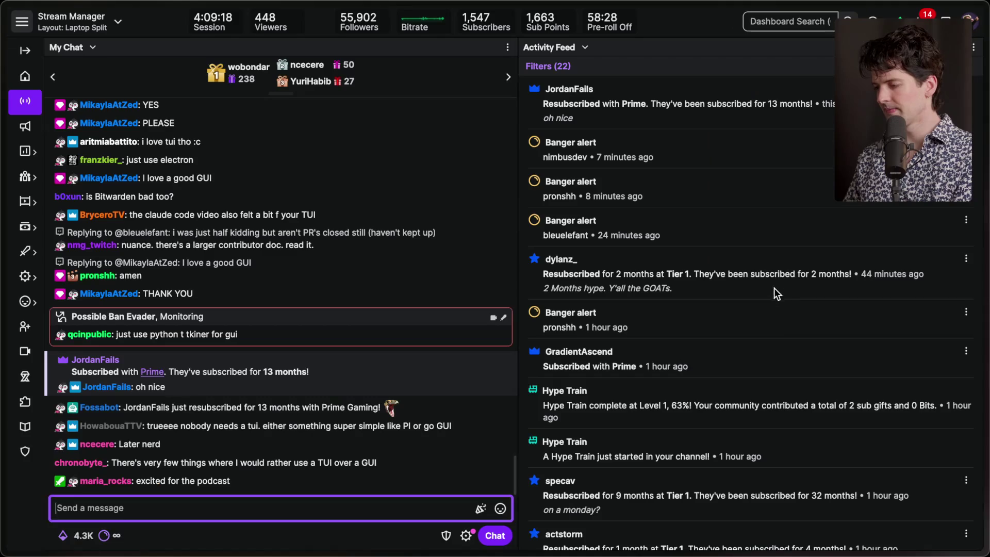
Send '/raid cmgriffing' in chat, then bring the YouTube Studio browser to the front
{"action": "type", "text": "/raid cmg"}
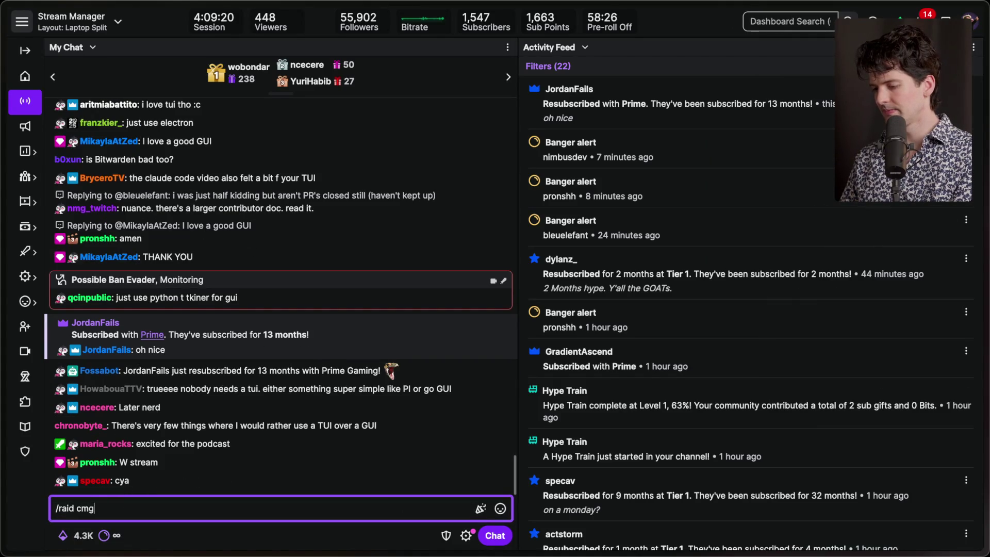
{"action": "type", "text": "riffing"}
{"action": "key", "text": "Return"}
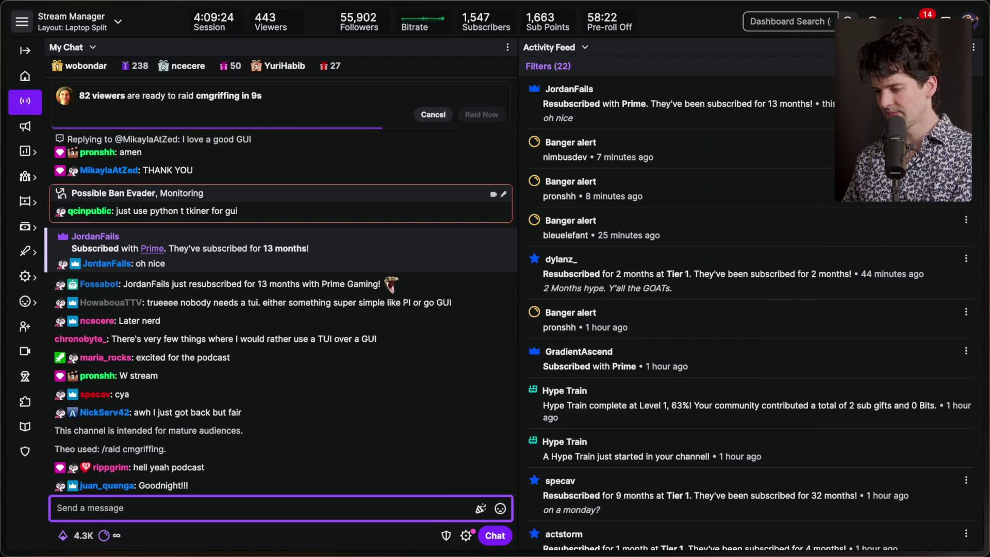
{"action": "key", "text": "super+Tab"}
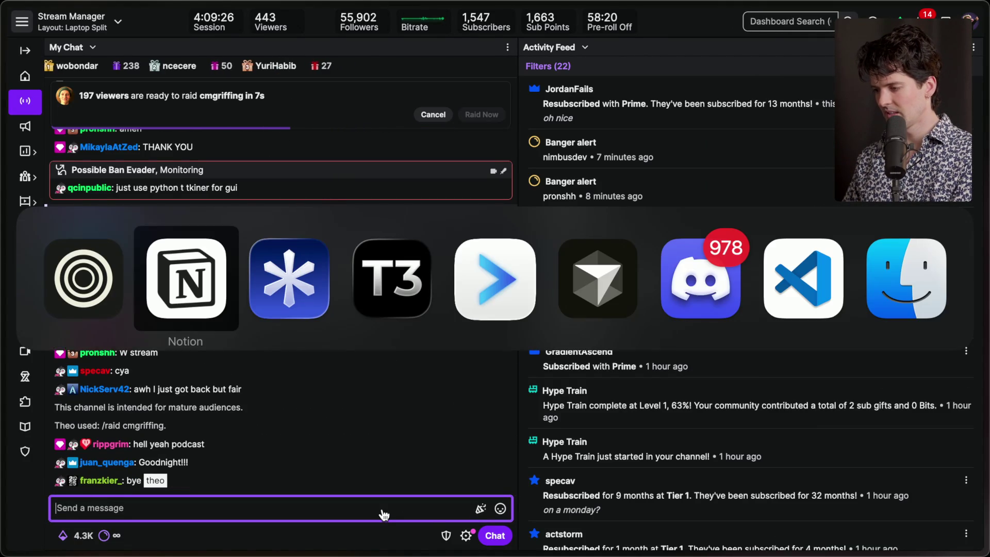
{"action": "key", "text": "super+Tab"}
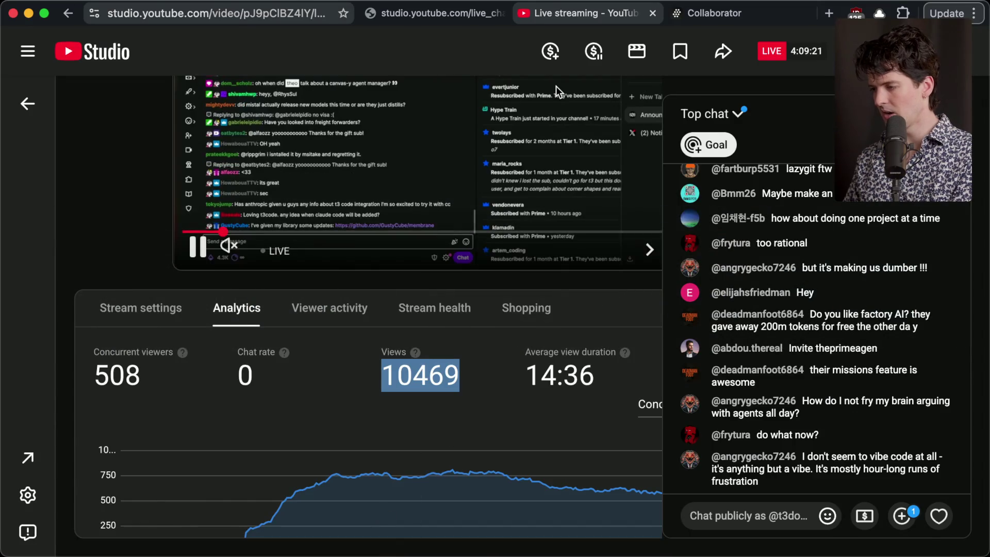
Filter YouTube live chat to Fan funding and back, then launch the cmgriffing raid with Raid Now
{"action": "key", "text": "ctrl+shift+Tab"}
{"action": "left_click", "coordinate": [57, 45]}
{"action": "left_click", "coordinate": [85, 178]}
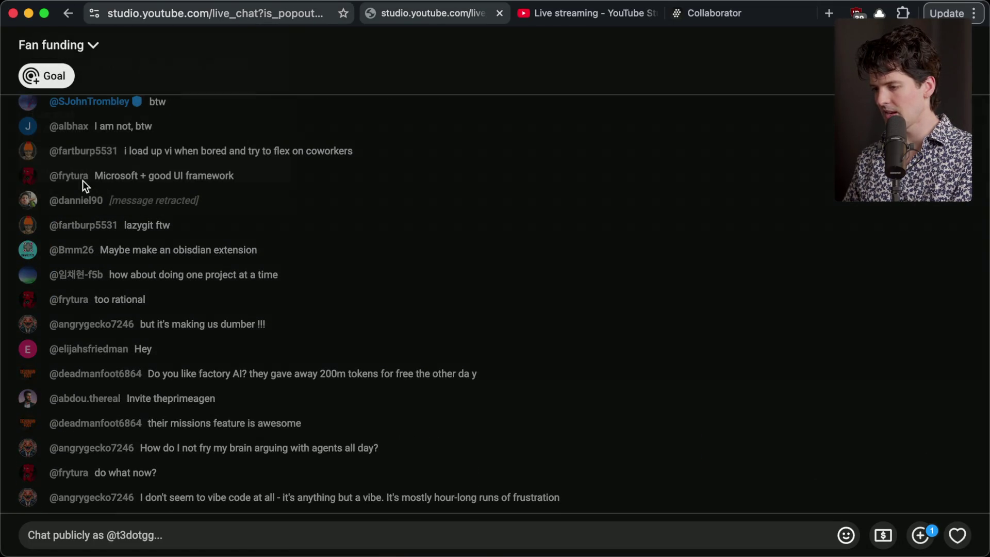
{"action": "left_click", "coordinate": [78, 45]}
{"action": "left_click", "coordinate": [112, 123]}
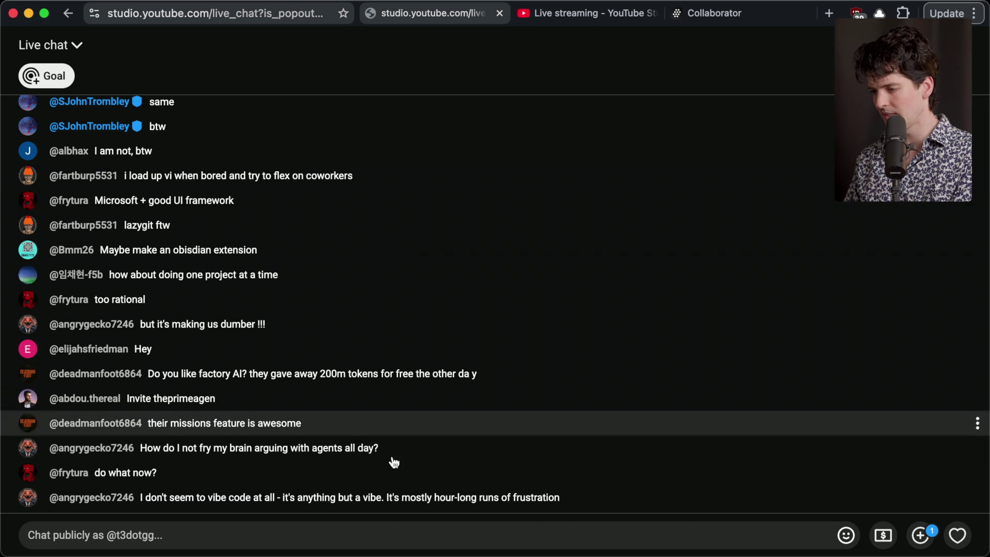
{"action": "key", "text": "super+Tab"}
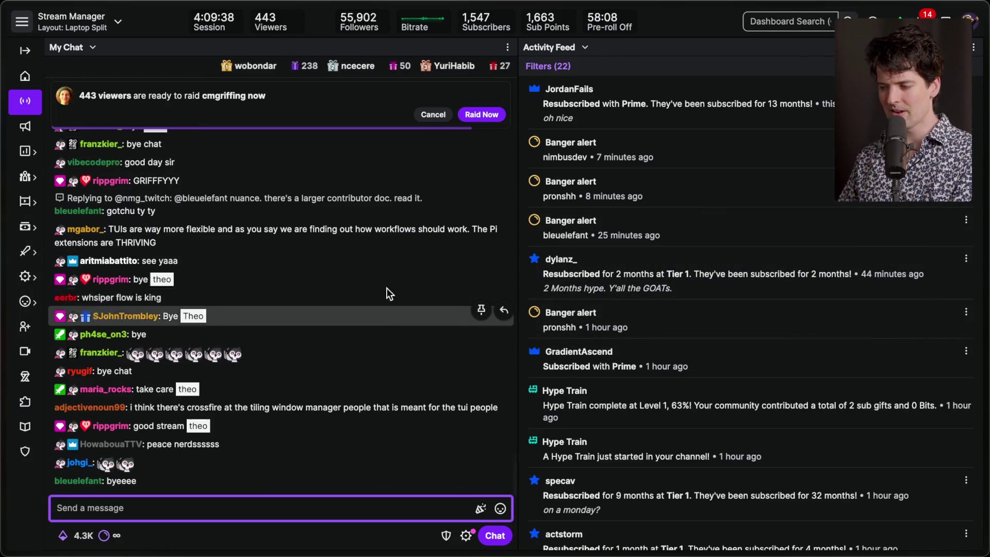
{"action": "left_click", "coordinate": [483, 118]}
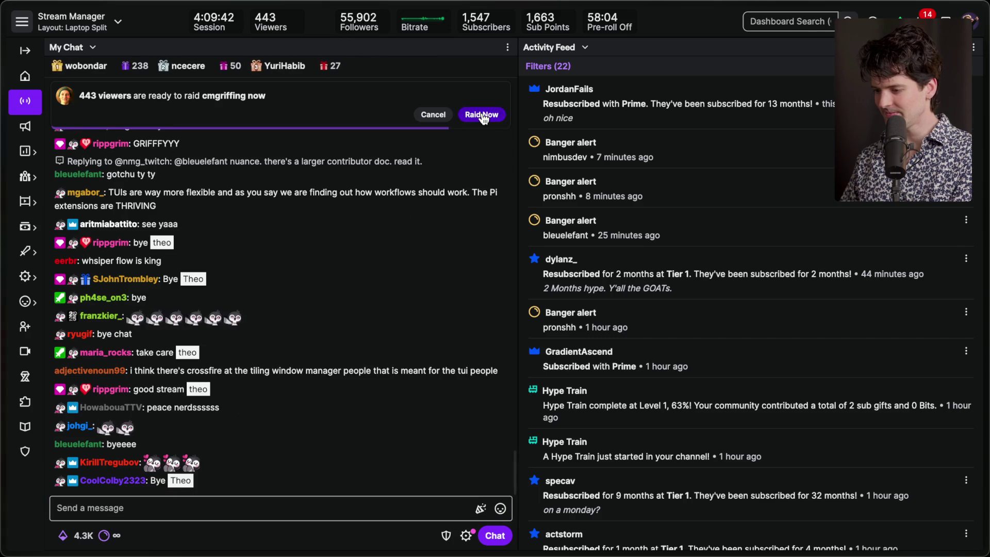
Load twitch.tv/cmgriffing in a new browser tab to reach cmgriffing's live channel
{"action": "mouse_move", "coordinate": [907, 225]}
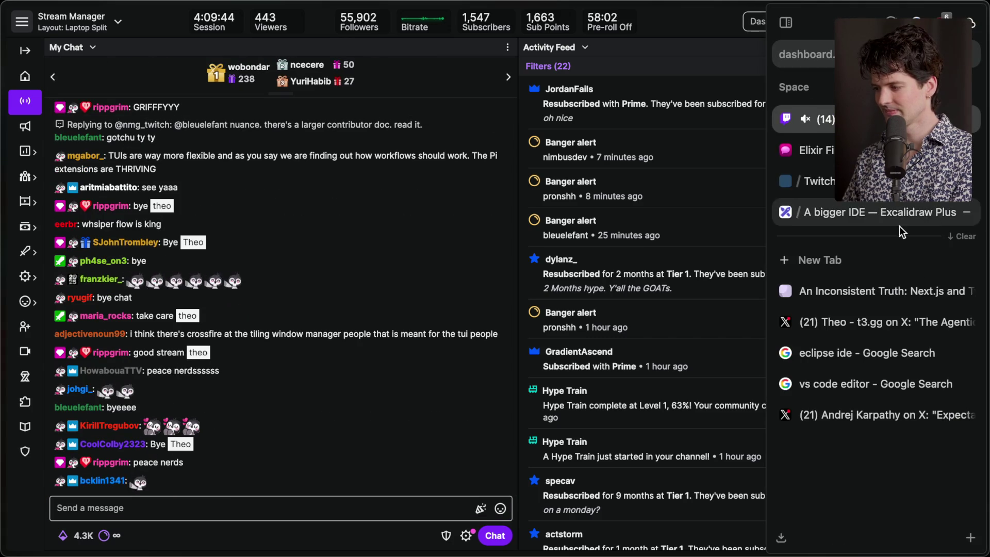
{"action": "key", "text": "super+t"}
{"action": "type", "text": "twitch.tv/cmgriffing"}
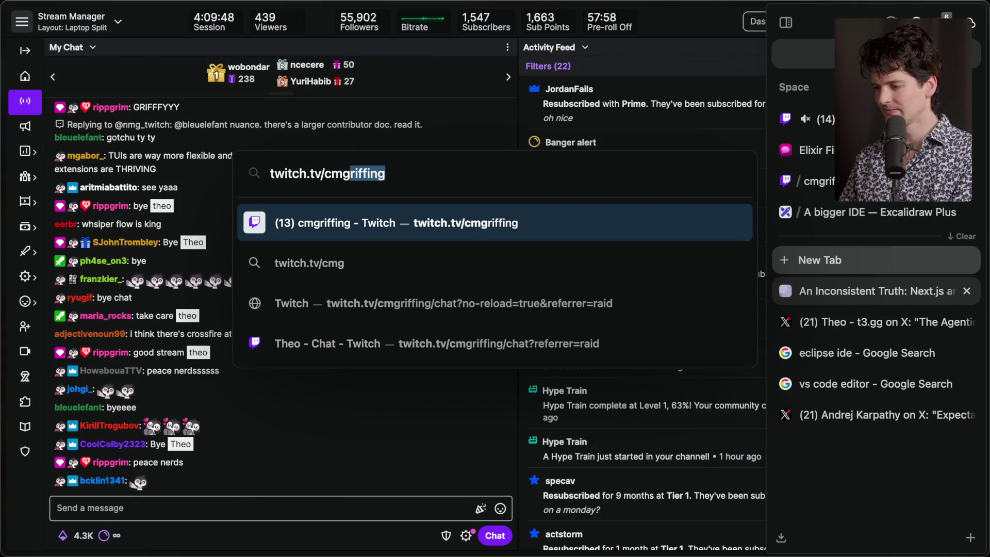
{"action": "key", "text": "Return"}
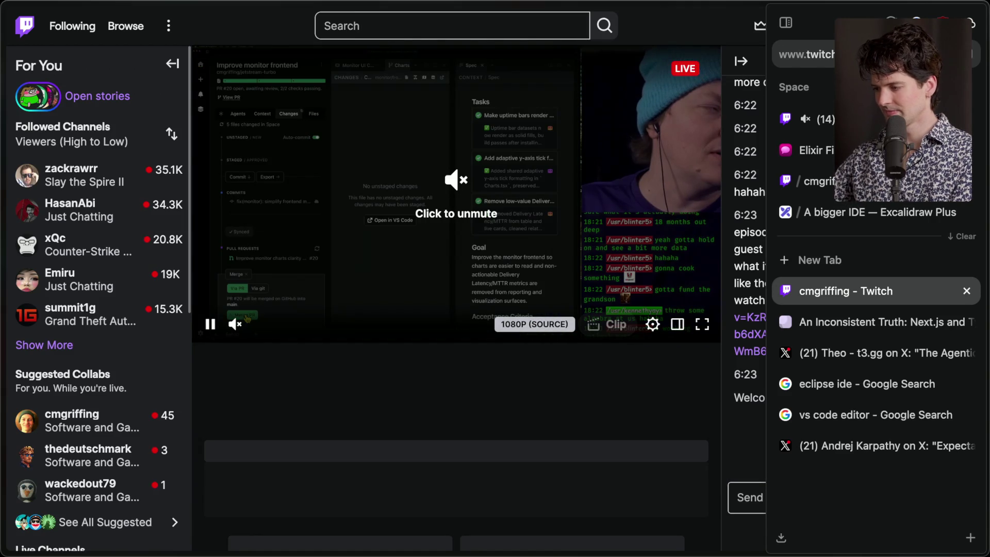